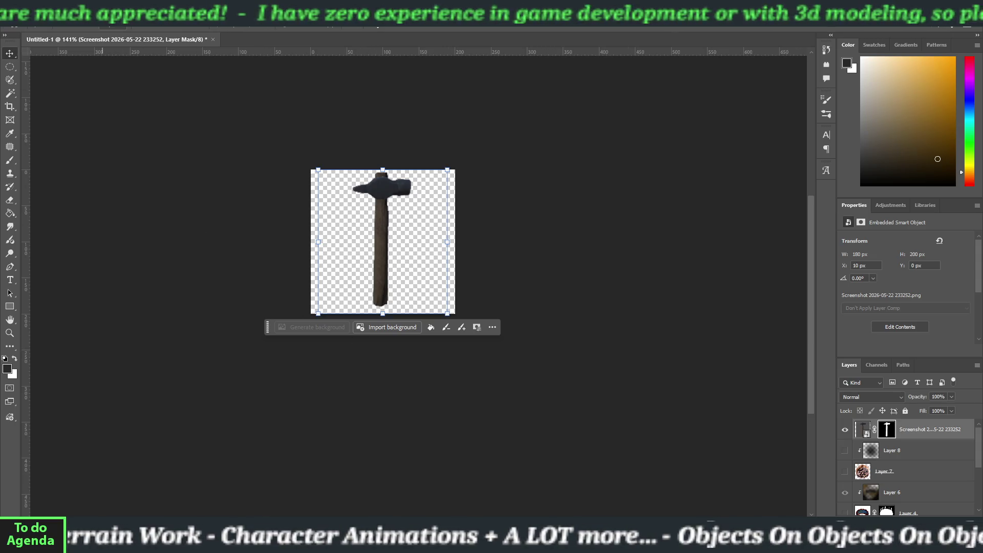
# - Try a Levels adjustment on the hammer layer's mask, then cancel it
pyautogui.hotkey('alt', 'i')
pyautogui.moveTo(79, 36)
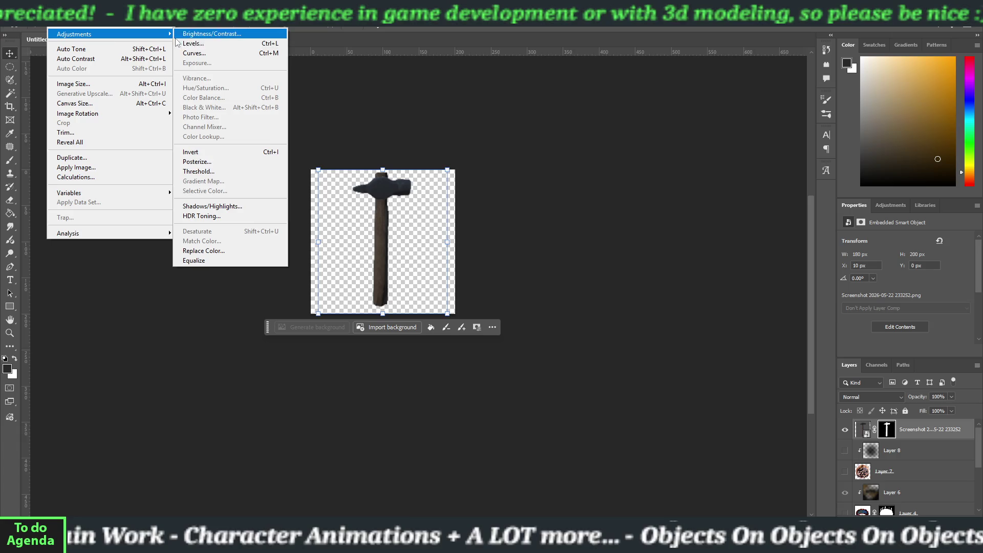
pyautogui.click(188, 45)
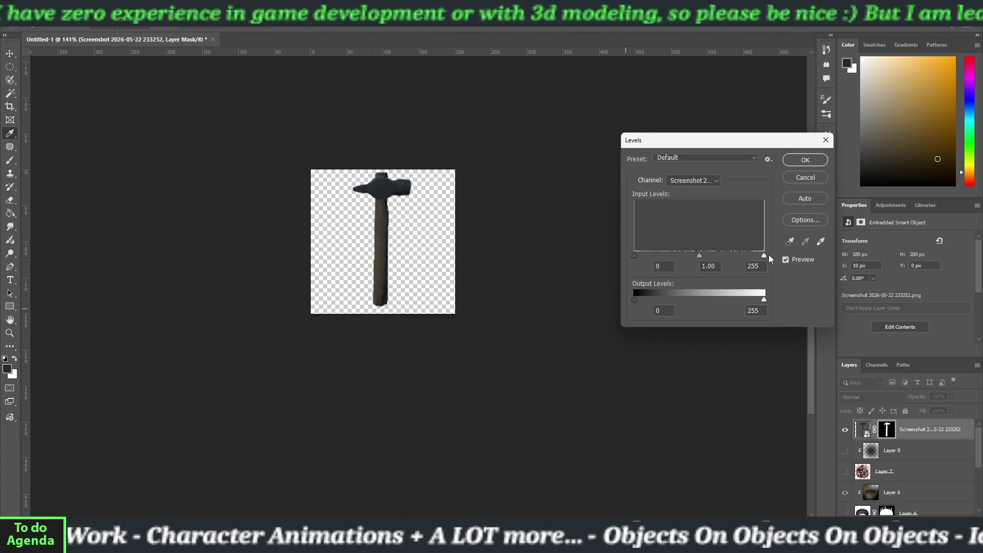
pyautogui.moveTo(731, 255)
pyautogui.mouseDown()
pyautogui.moveTo(681, 251)
pyautogui.moveTo(770, 253)
pyautogui.mouseUp()
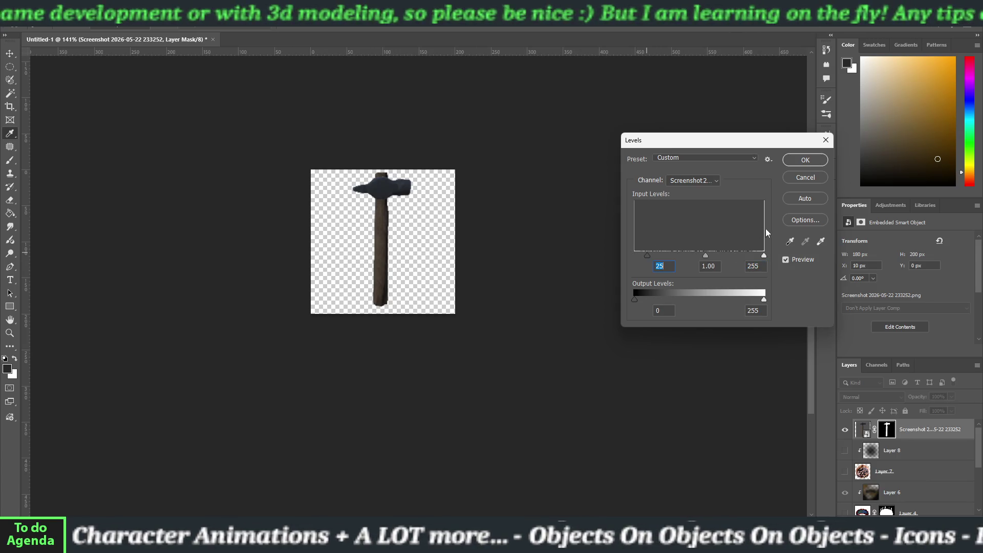
pyautogui.click(801, 178)
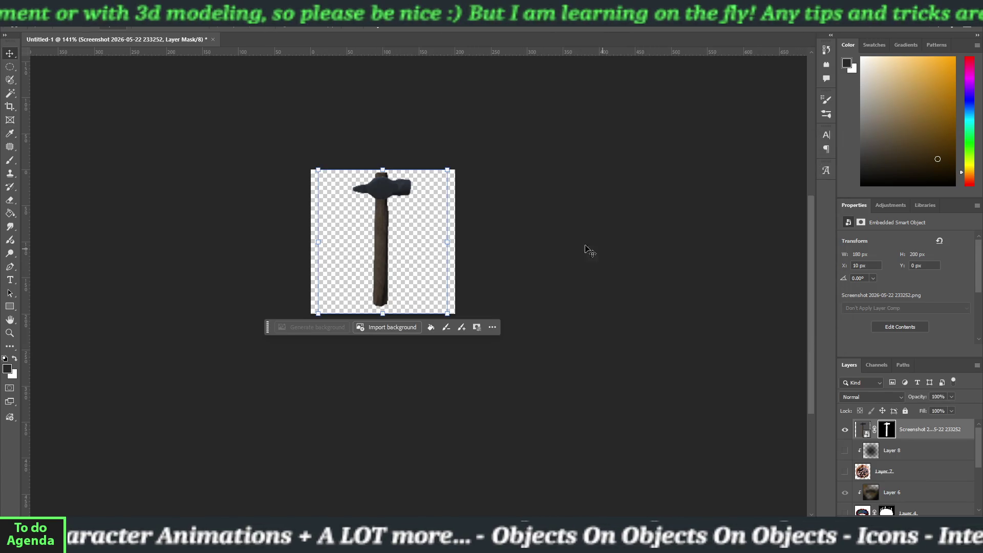
# - Try Brightness/Contrast and cancel it, then target the hammer image thumbnail instead of its mask
pyautogui.click(59, 19)
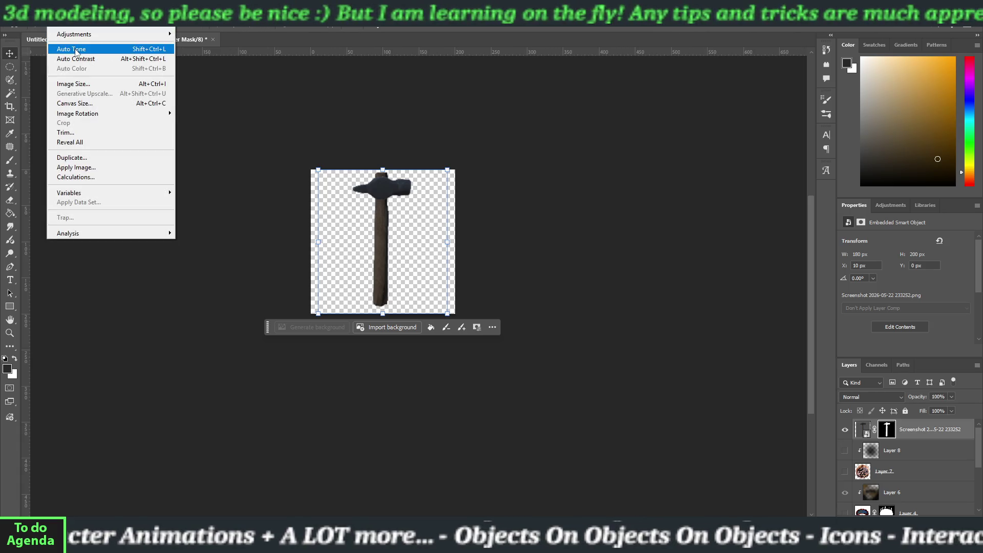
pyautogui.moveTo(106, 35)
pyautogui.click(215, 34)
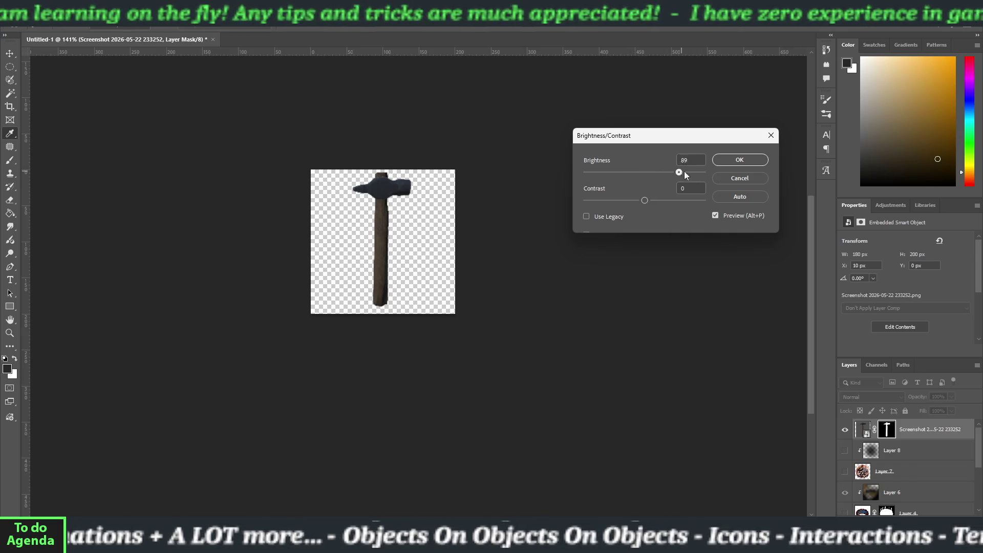
pyautogui.click(734, 179)
pyautogui.click(865, 429)
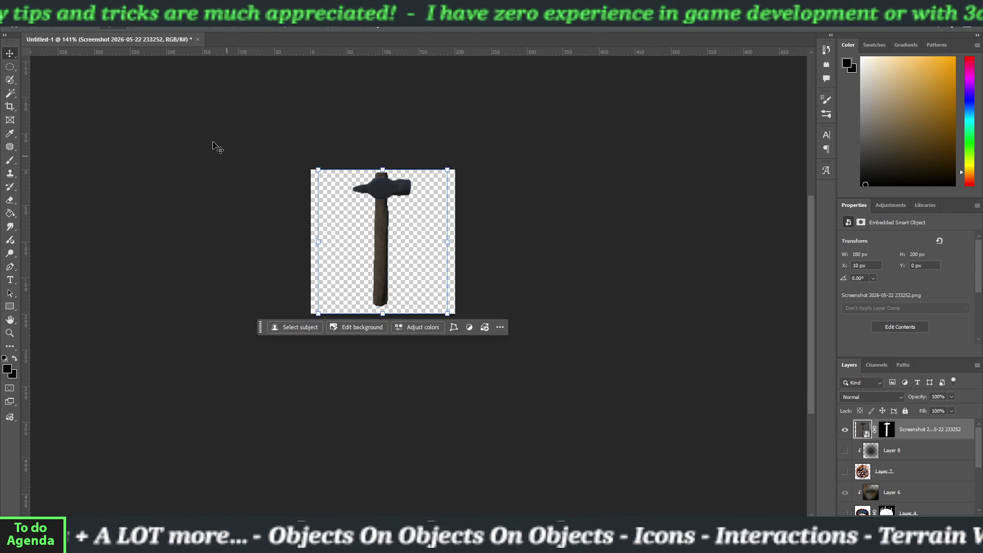
pyautogui.click(78, 24)
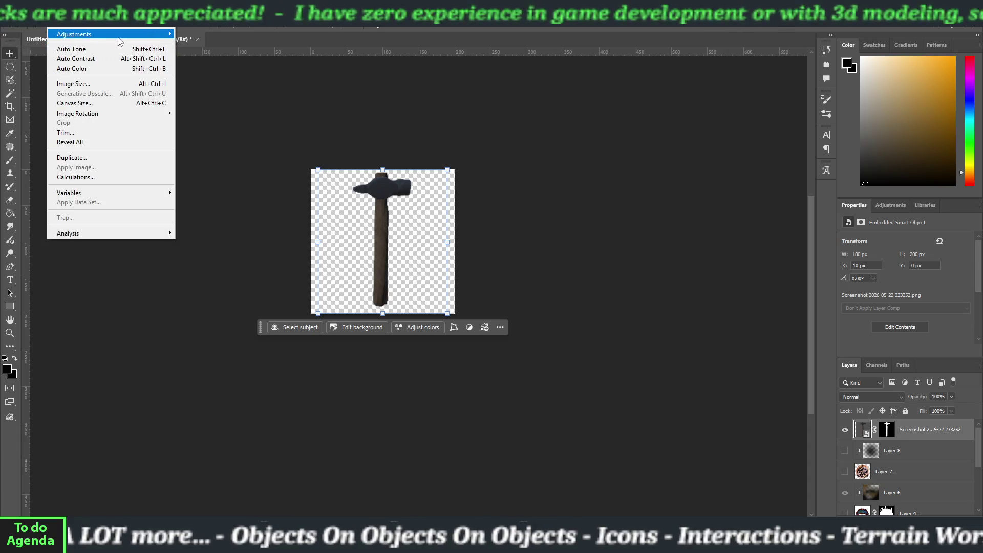
# - Apply a Levels smart filter to the hammer (0, 1.78, 211), then deselect the layer
pyautogui.moveTo(118, 35)
pyautogui.click(198, 45)
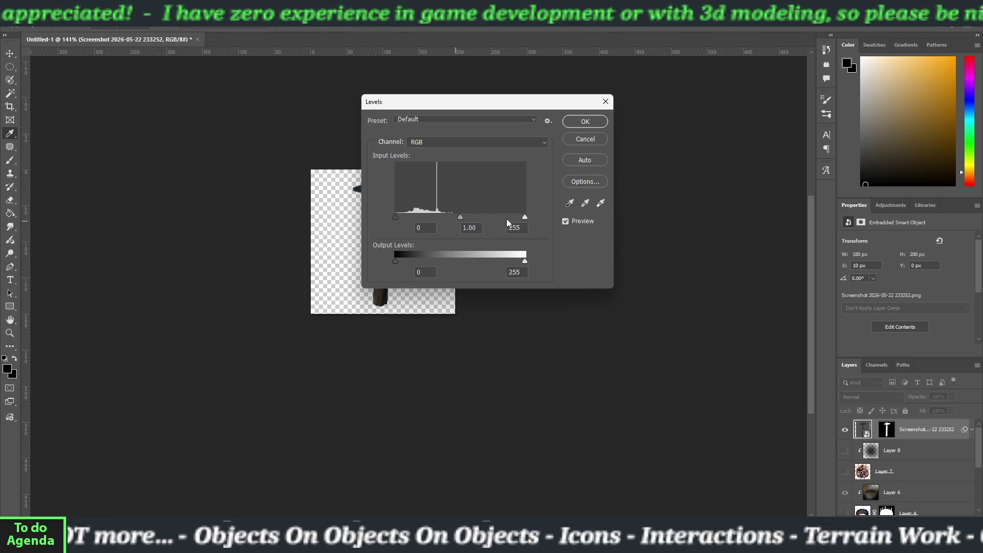
pyautogui.moveTo(464, 102); pyautogui.dragTo(565, 104)
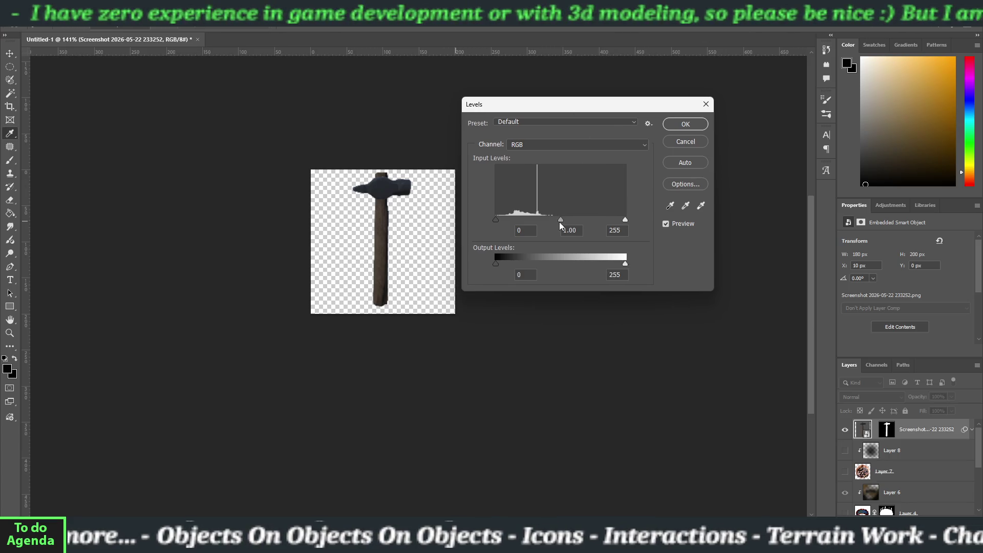
pyautogui.moveTo(560, 219); pyautogui.dragTo(534, 214)
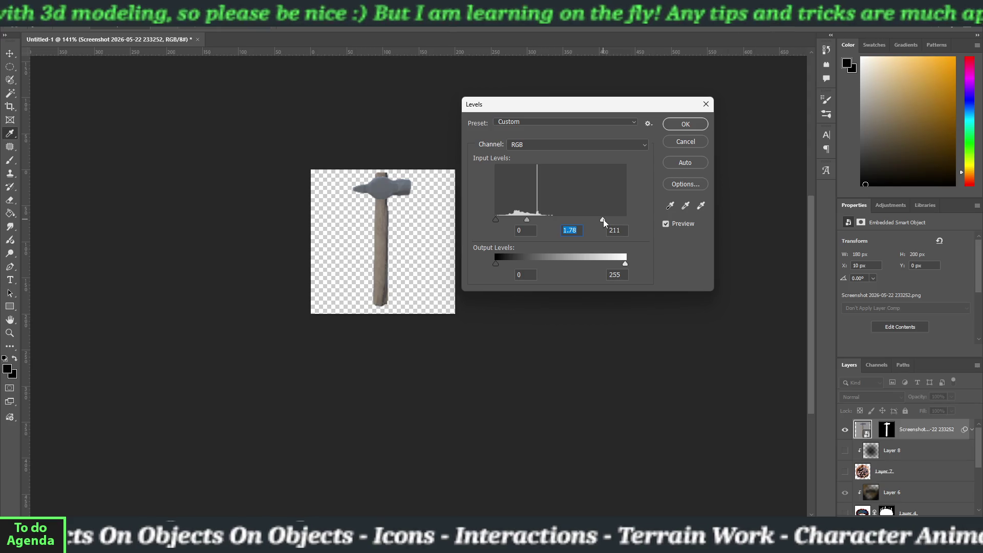
pyautogui.click(685, 124)
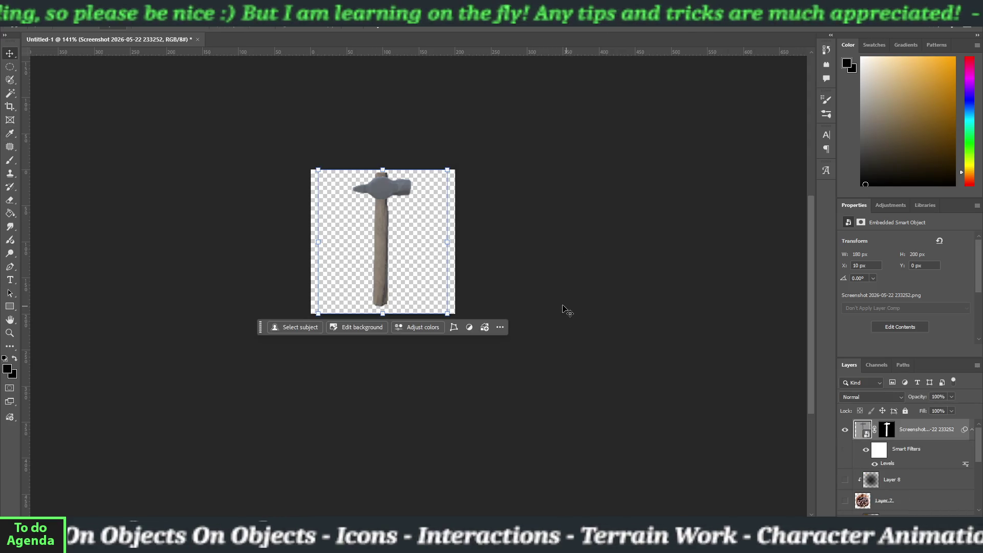
pyautogui.moveTo(382, 247); pyautogui.dragTo(382, 253)
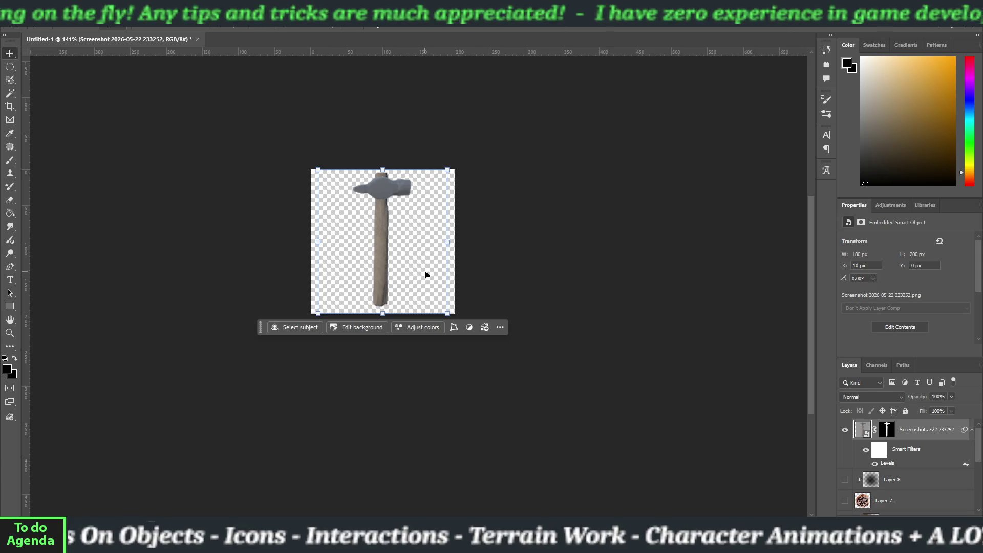
pyautogui.click(521, 279)
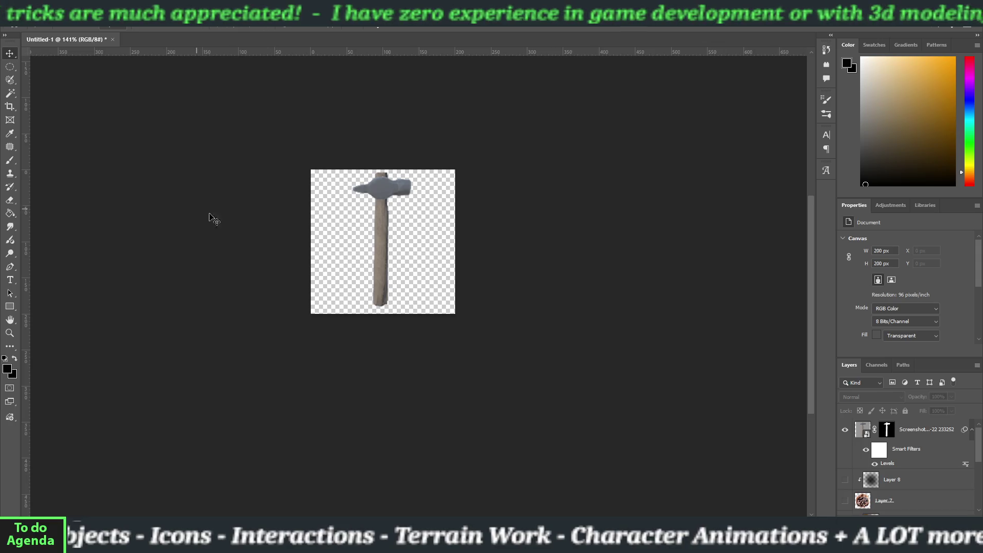
# - Rotate the hammer about 36° with Free Transform, shift it slightly down, and commit
pyautogui.click(400, 281)
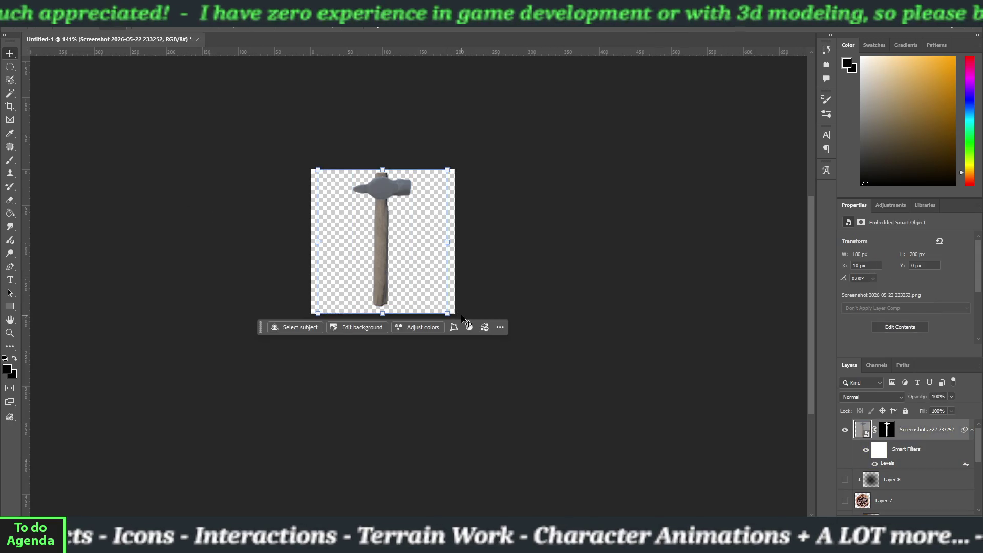
pyautogui.moveTo(456, 316); pyautogui.dragTo(398, 358)
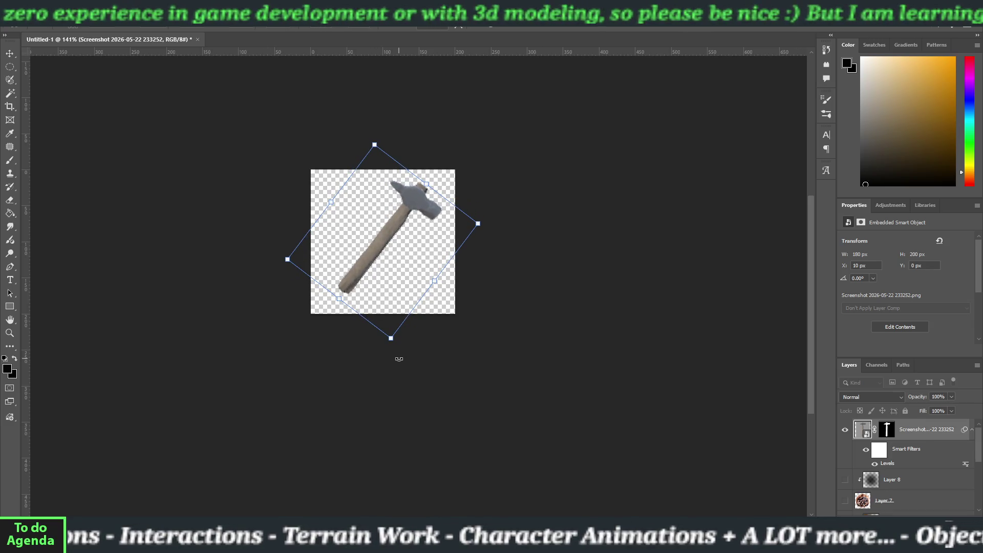
pyautogui.moveTo(396, 257); pyautogui.dragTo(404, 264)
pyautogui.click(432, 367)
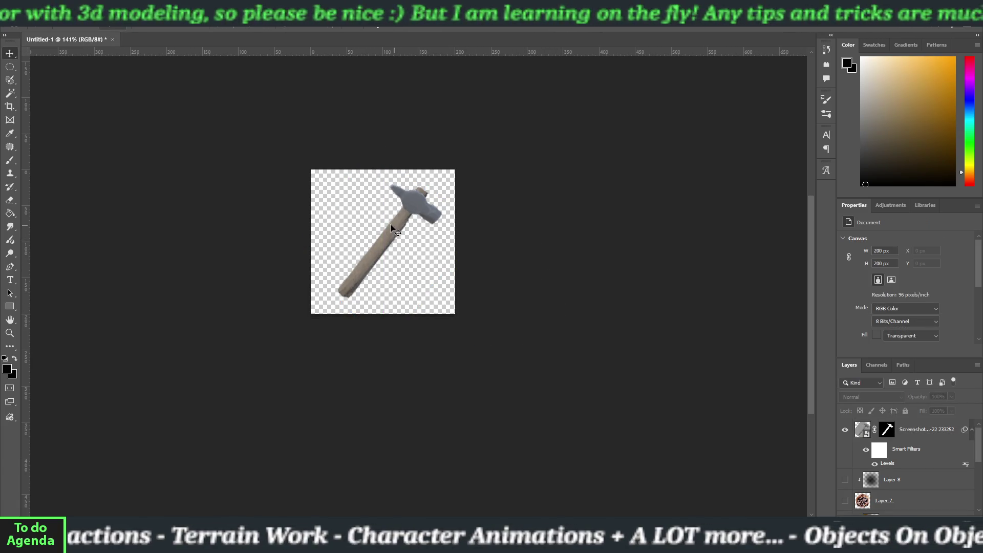
# - Enlarge the hammer to about 282 px, shift it slightly left, and commit
pyautogui.click(417, 214)
pyautogui.moveTo(478, 149); pyautogui.dragTo(490, 138)
pyautogui.moveTo(424, 204); pyautogui.dragTo(417, 205)
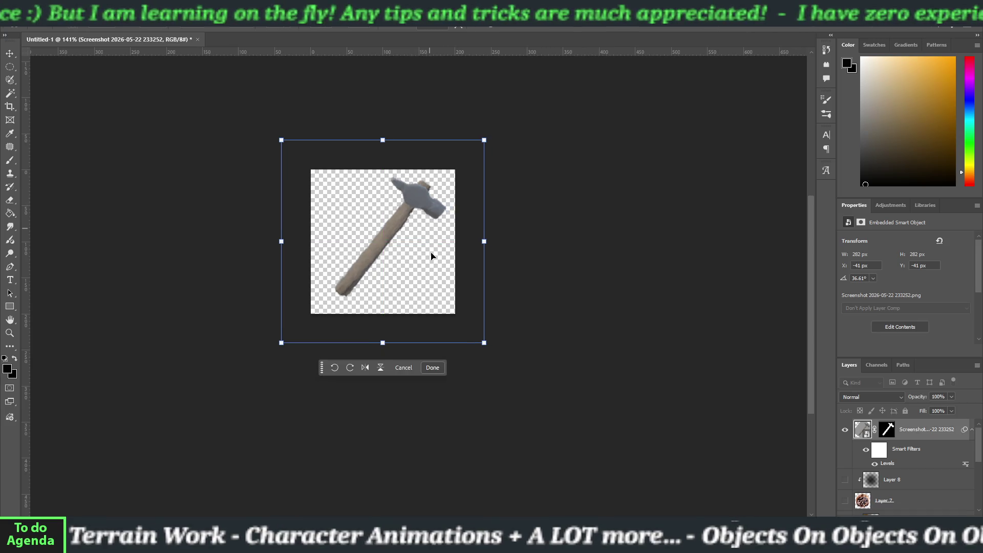
pyautogui.click(434, 371)
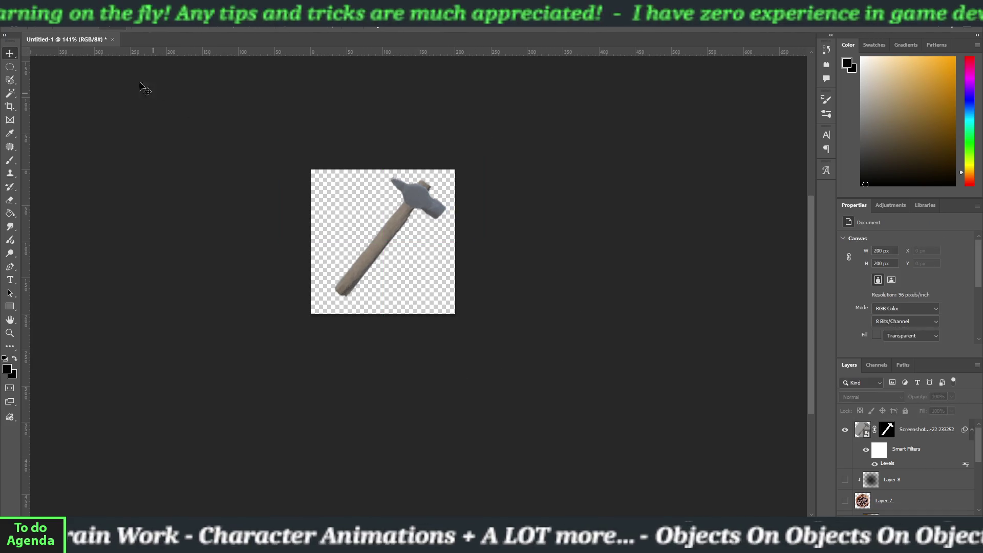
# - Export the tilted hammer image with Export As, then switch to the Unity editor
pyautogui.click(23, 25)
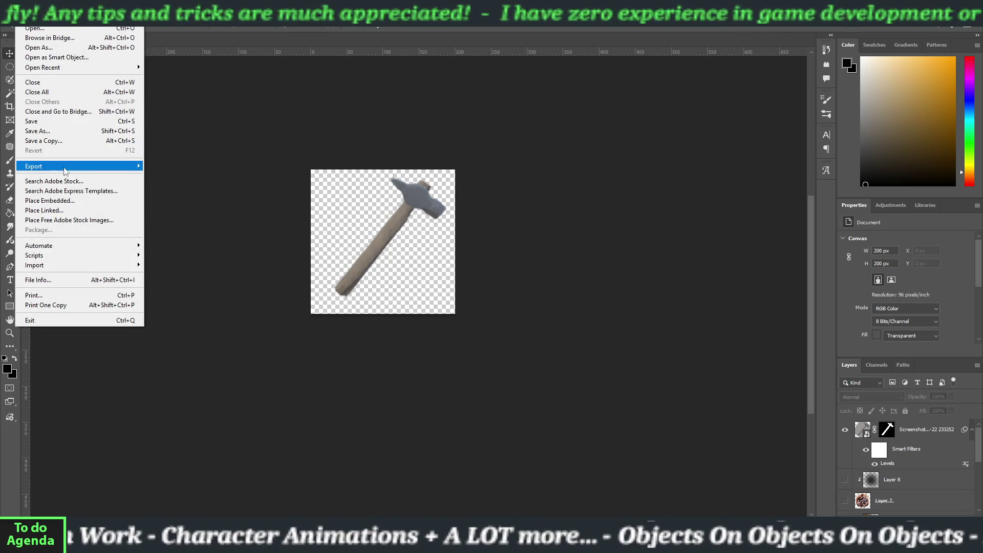
pyautogui.click(165, 176)
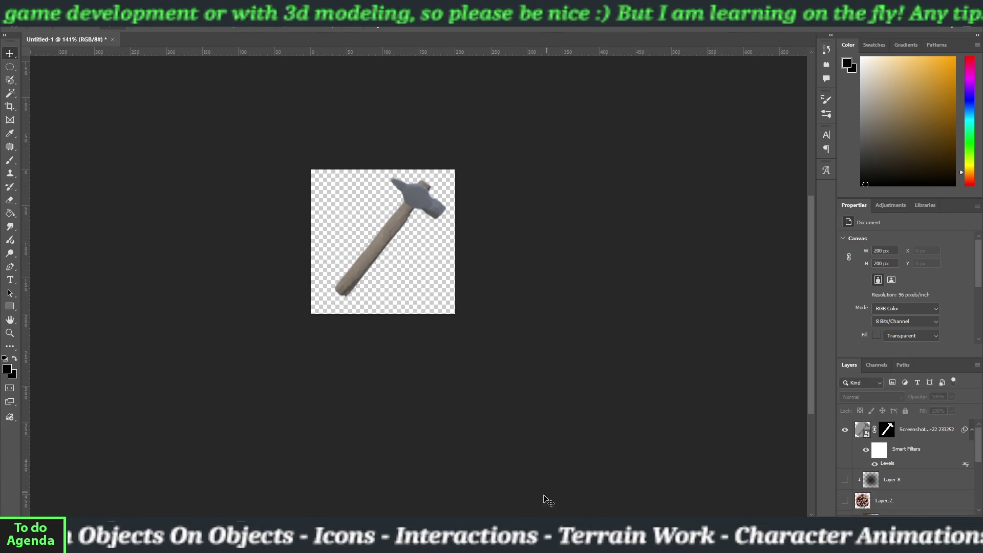
pyautogui.click(526, 476)
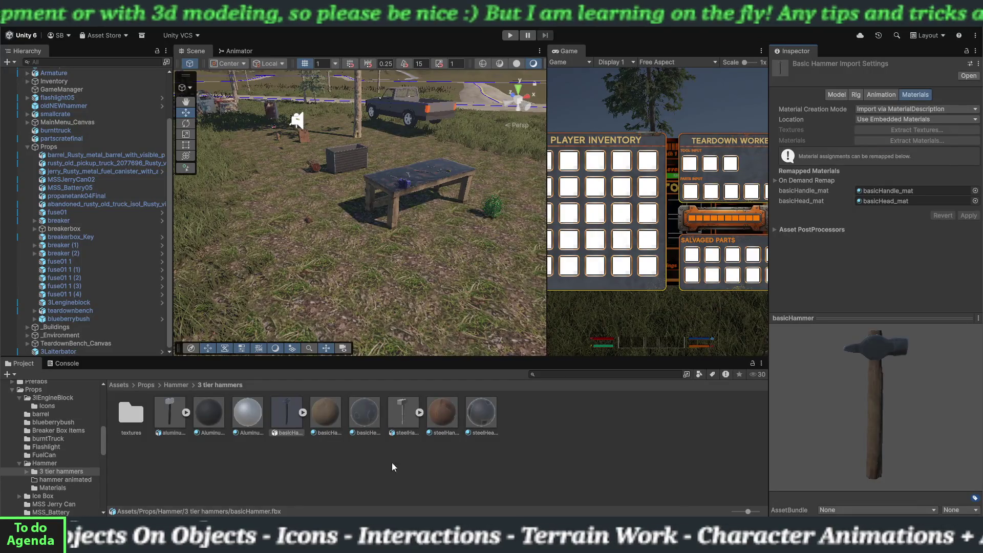
# - Select the aluminumHammer model and tilt its preview to show the top of the head
pyautogui.click(182, 424)
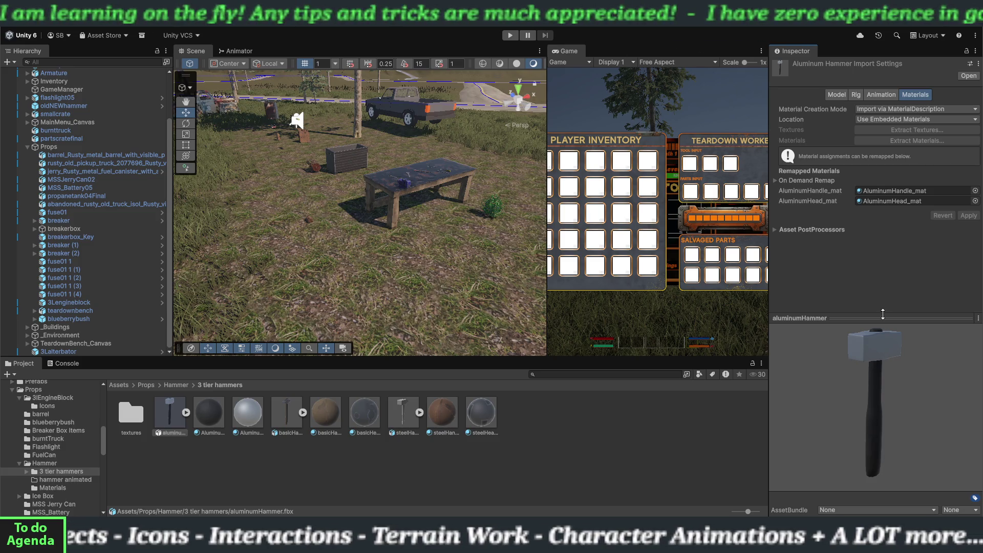
pyautogui.moveTo(882, 322)
pyautogui.mouseDown()
pyautogui.moveTo(882, 290)
pyautogui.moveTo(883, 320)
pyautogui.mouseUp()
pyautogui.moveTo(887, 378); pyautogui.dragTo(878, 405)
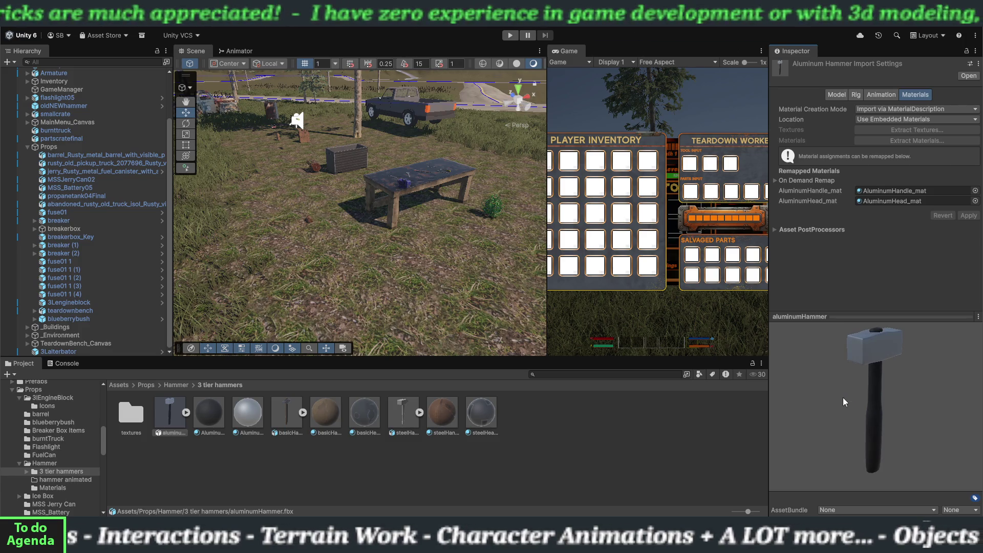
# - Snip the aluminum hammer preview with Win+Shift+S and return to Photoshop
pyautogui.press('super+shift+s')
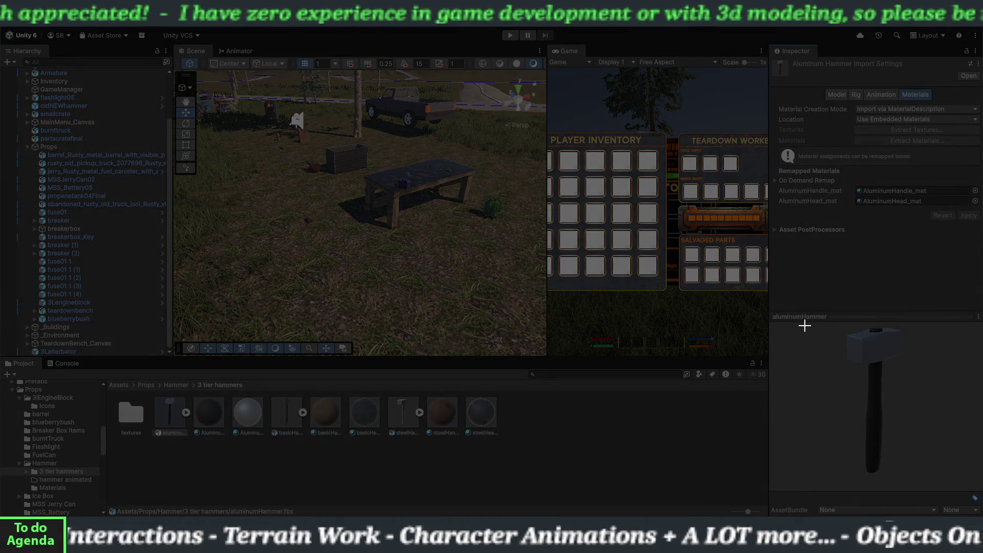
pyautogui.moveTo(804, 325); pyautogui.dragTo(932, 476)
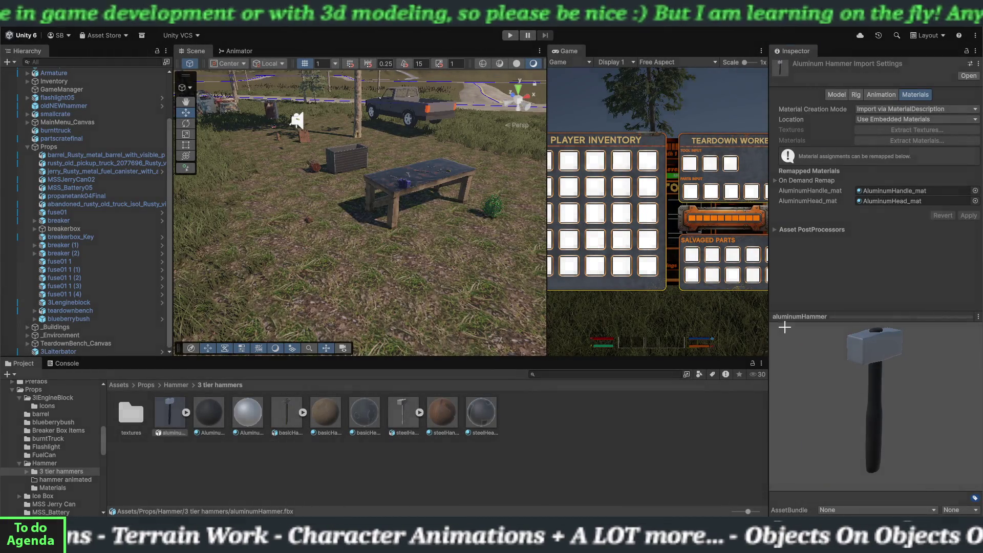
pyautogui.press('super+shift+s')
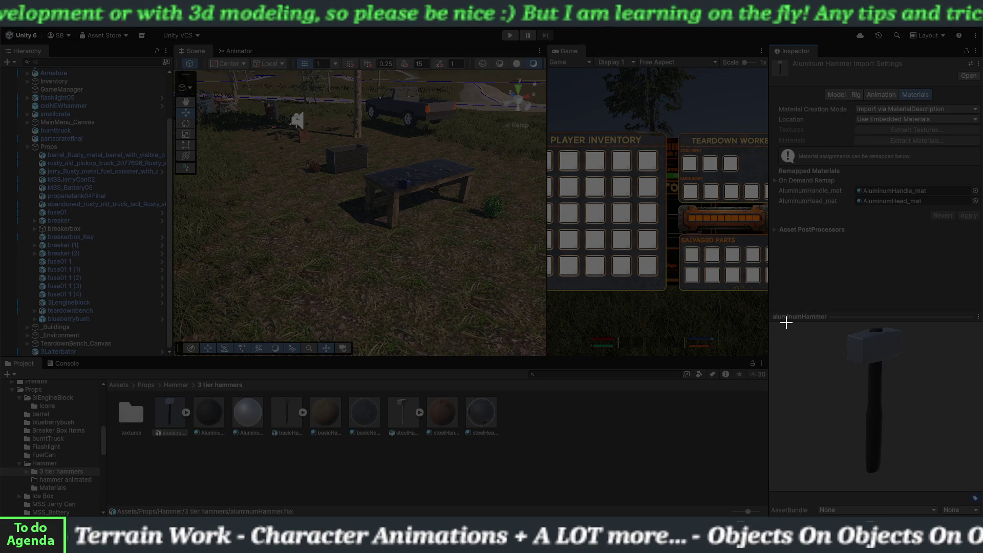
pyautogui.moveTo(785, 323)
pyautogui.mouseDown()
pyautogui.moveTo(932, 483)
pyautogui.moveTo(948, 481)
pyautogui.mouseUp()
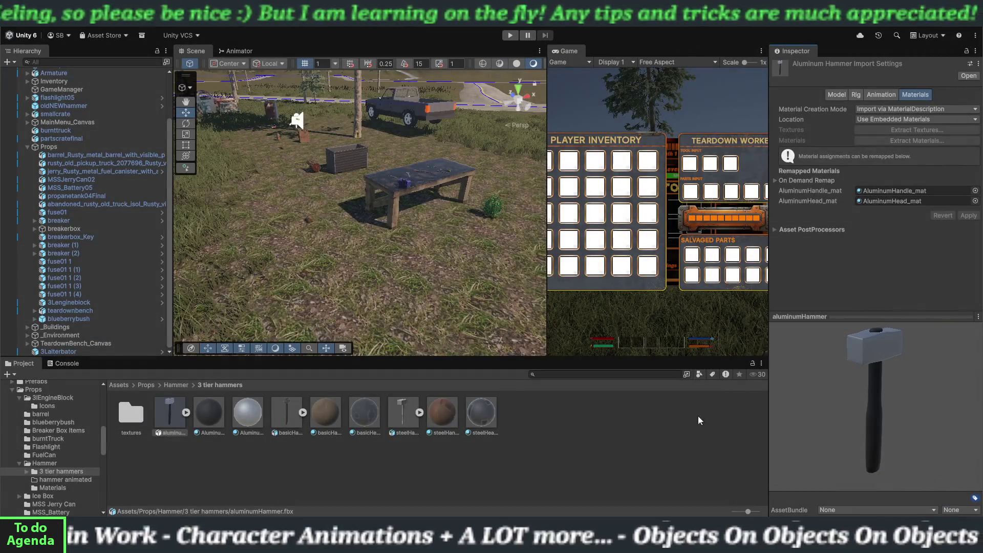
pyautogui.moveTo(551, 538)
pyautogui.click(551, 496)
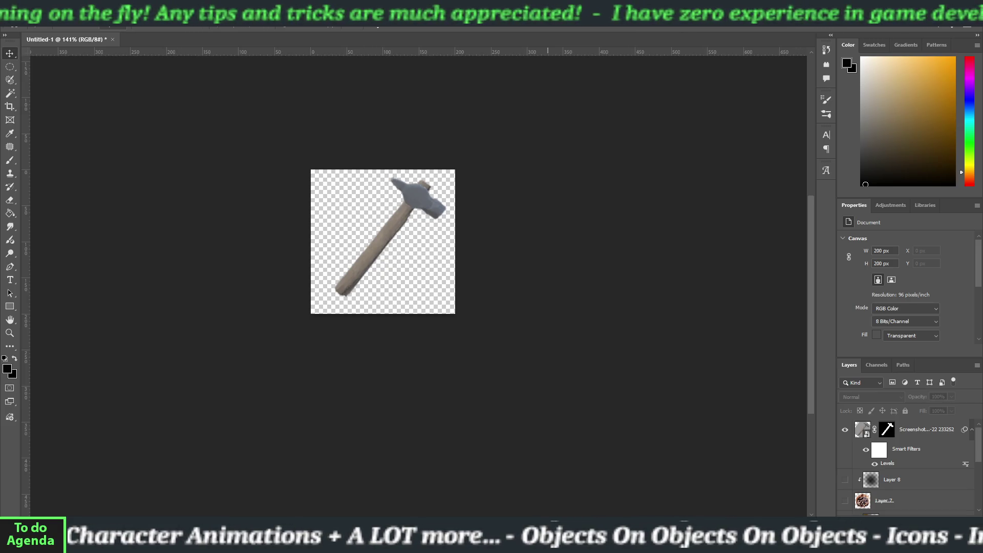
# - Place the aluminum hammer capture, remove its grey background, and nudge it down 5 px
pyautogui.moveTo(551, 537)
pyautogui.mouseDown()
pyautogui.moveTo(123, 136)
pyautogui.moveTo(83, 44)
pyautogui.moveTo(272, 156)
pyautogui.mouseUp()
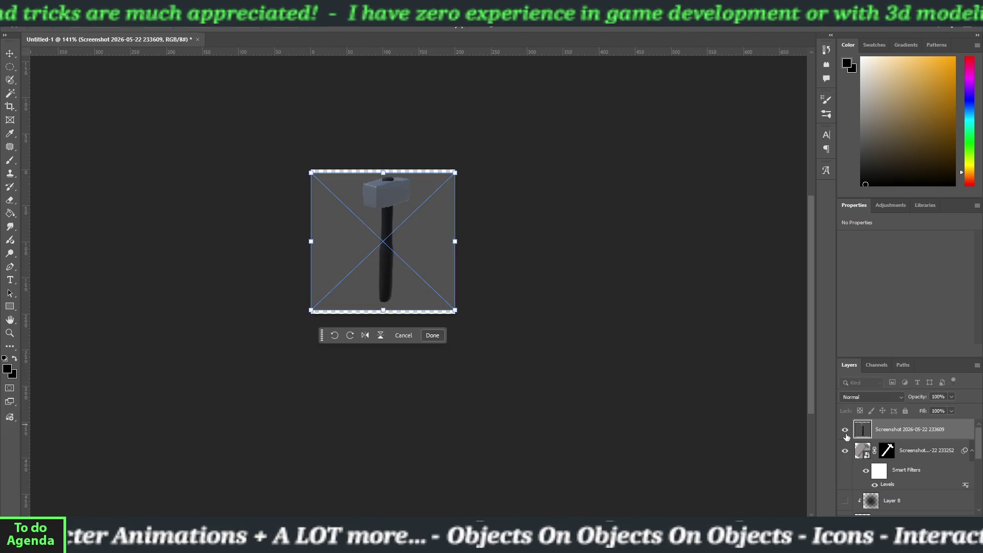
pyautogui.press('Return')
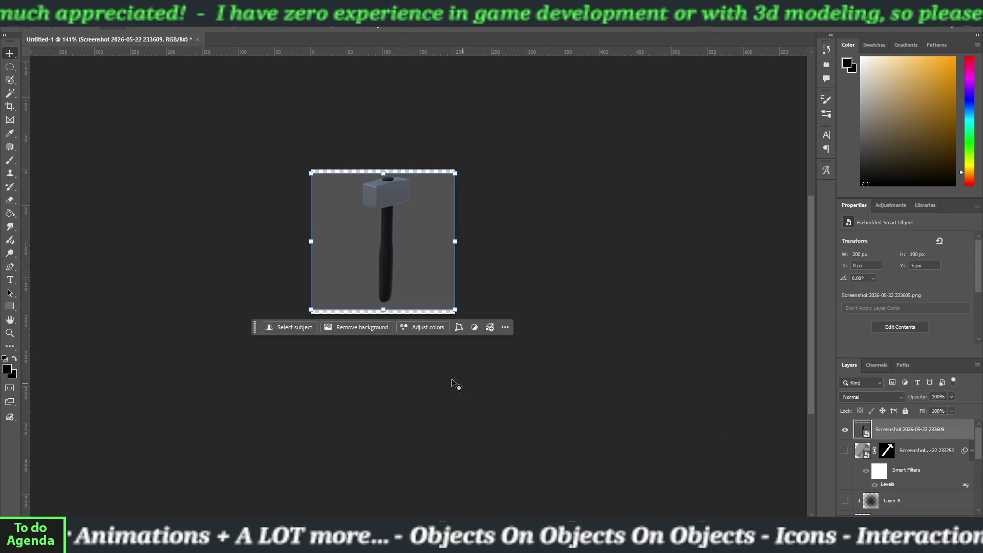
pyautogui.click(371, 328)
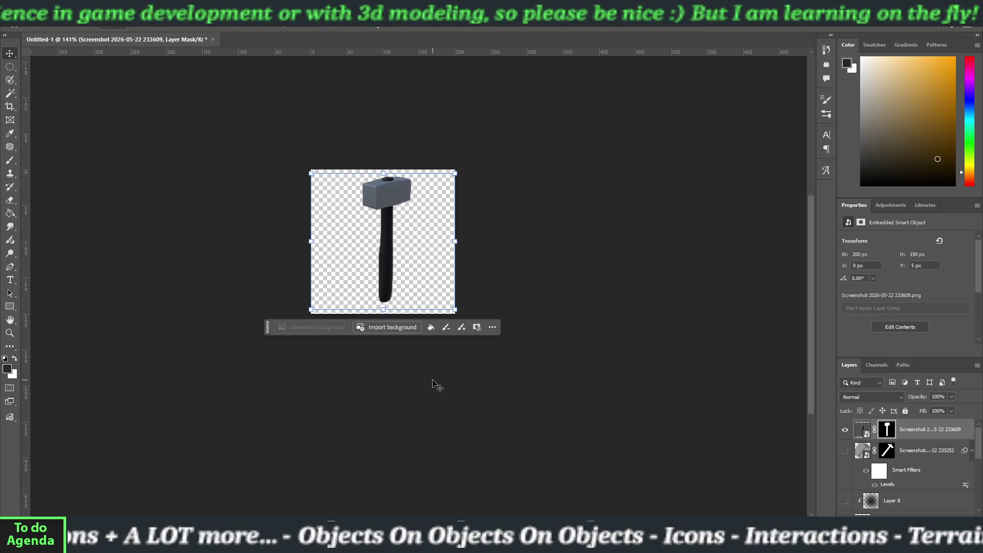
pyautogui.click(390, 224)
pyautogui.moveTo(390, 224); pyautogui.dragTo(390, 227)
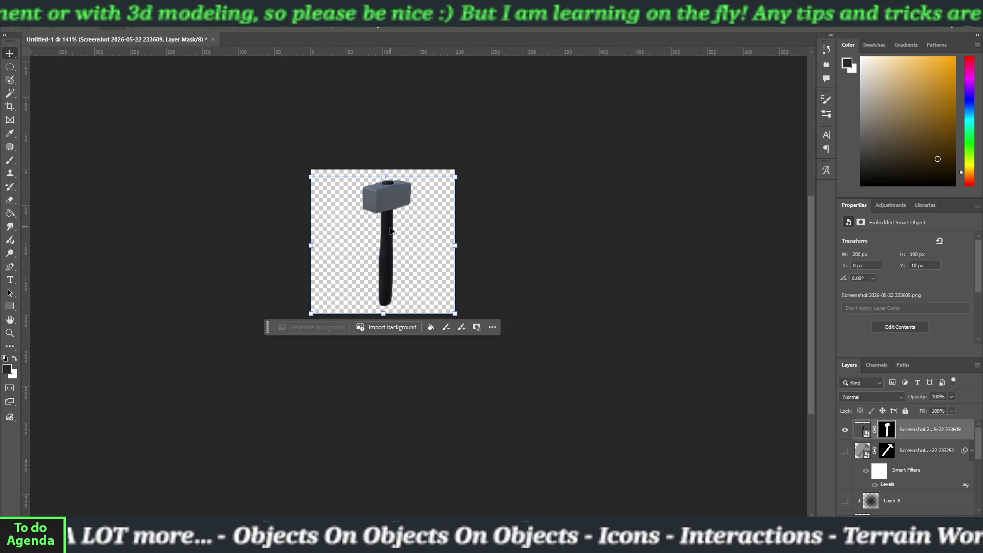
pyautogui.click(460, 395)
# - Try tilting the hammer, undo the rotation, and finish the transform upright
pyautogui.click(387, 279)
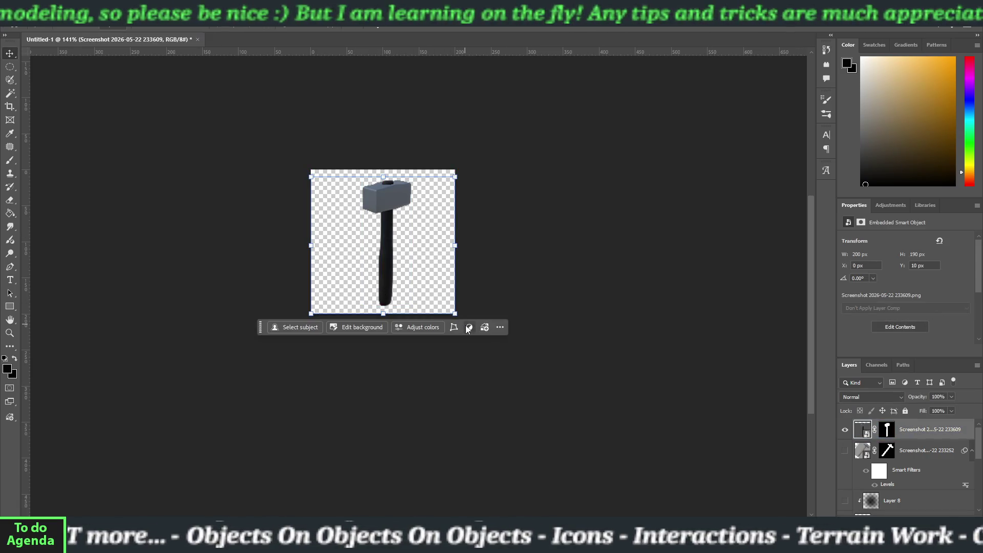
pyautogui.moveTo(465, 319)
pyautogui.mouseDown()
pyautogui.moveTo(428, 355)
pyautogui.moveTo(468, 342)
pyautogui.mouseUp()
pyautogui.hotkey('ctrl', 'z')
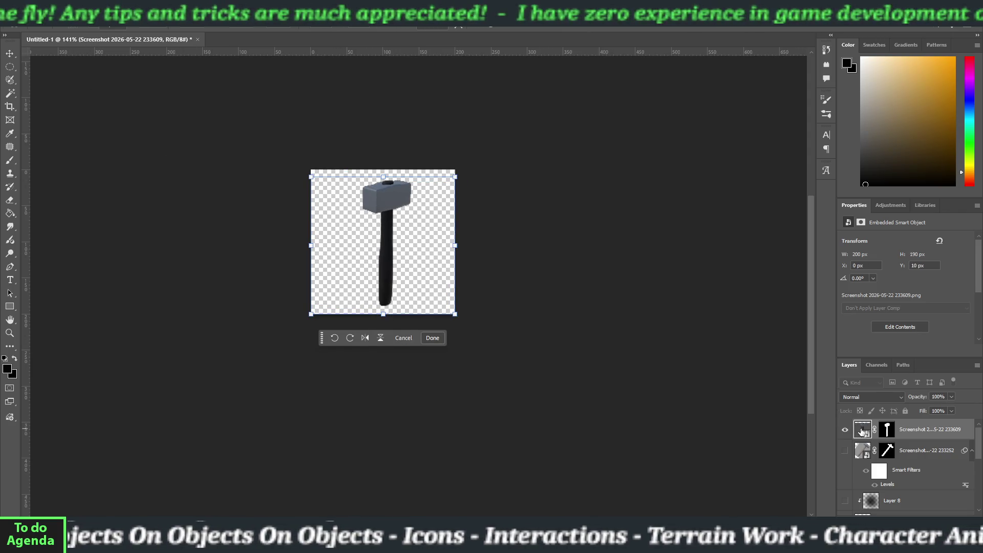
pyautogui.press('Return')
# - Lighten the aluminum hammer with Levels at about 0, 1.42 and 174
pyautogui.click(58, 19)
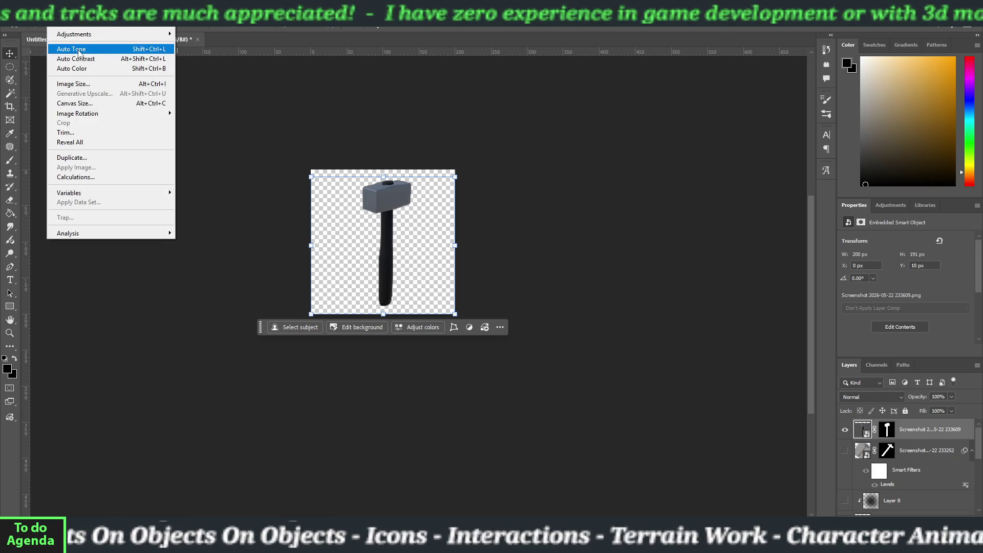
pyautogui.moveTo(112, 35)
pyautogui.click(192, 43)
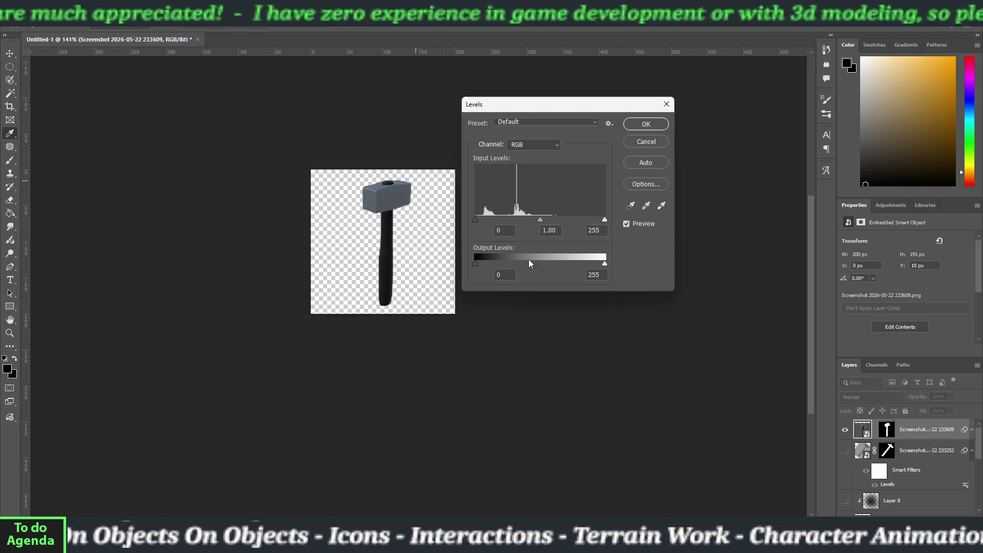
pyautogui.moveTo(539, 218); pyautogui.dragTo(517, 219)
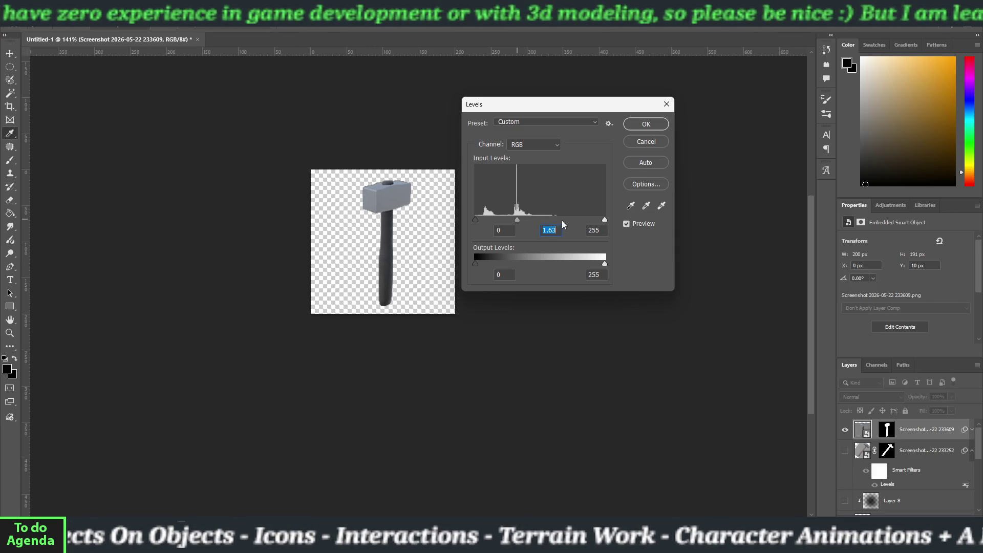
pyautogui.moveTo(603, 220); pyautogui.dragTo(508, 219)
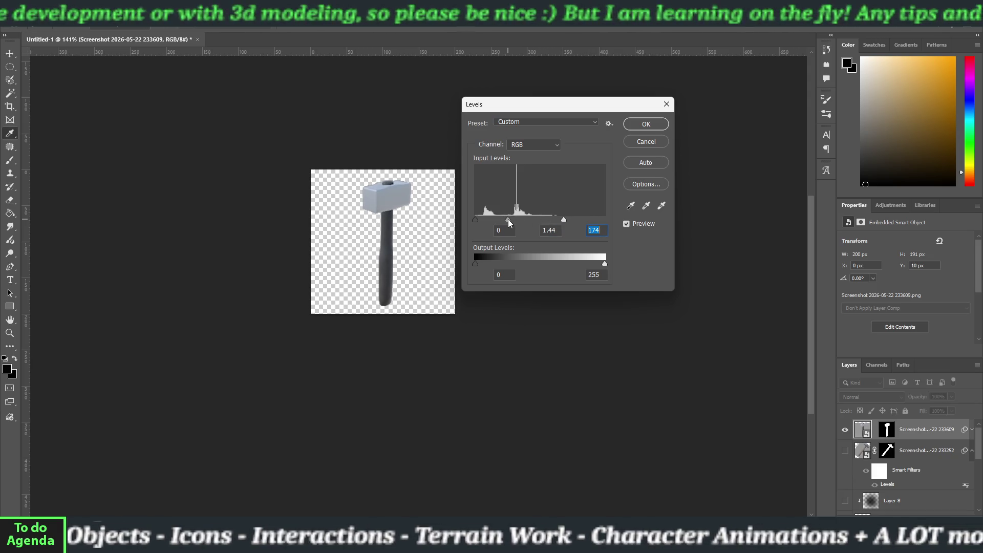
pyautogui.click(474, 220)
pyautogui.moveTo(510, 219); pyautogui.dragTo(508, 219)
pyautogui.press('Return')
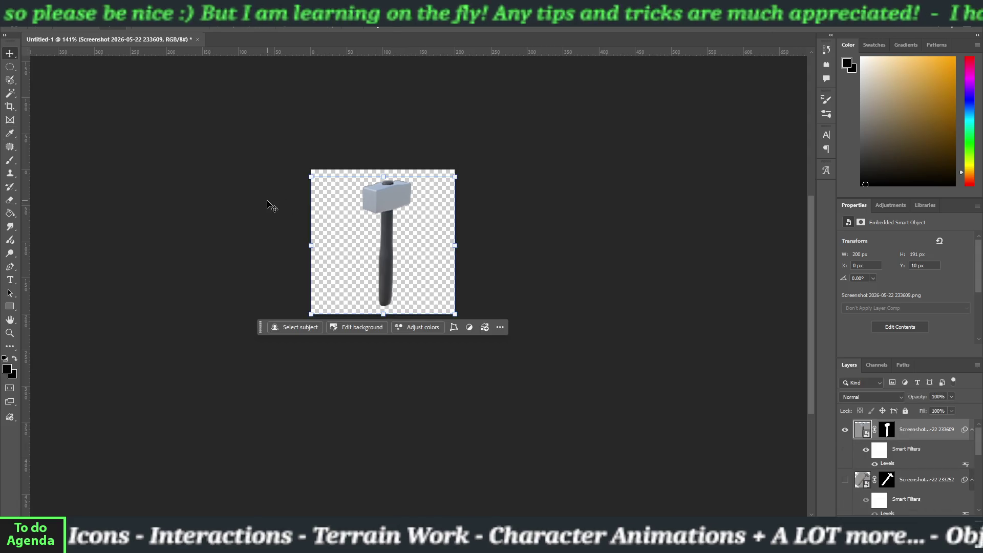
# - Export the brightened hammer as a PNG with Export As, then switch to Unity
pyautogui.click(21, 7)
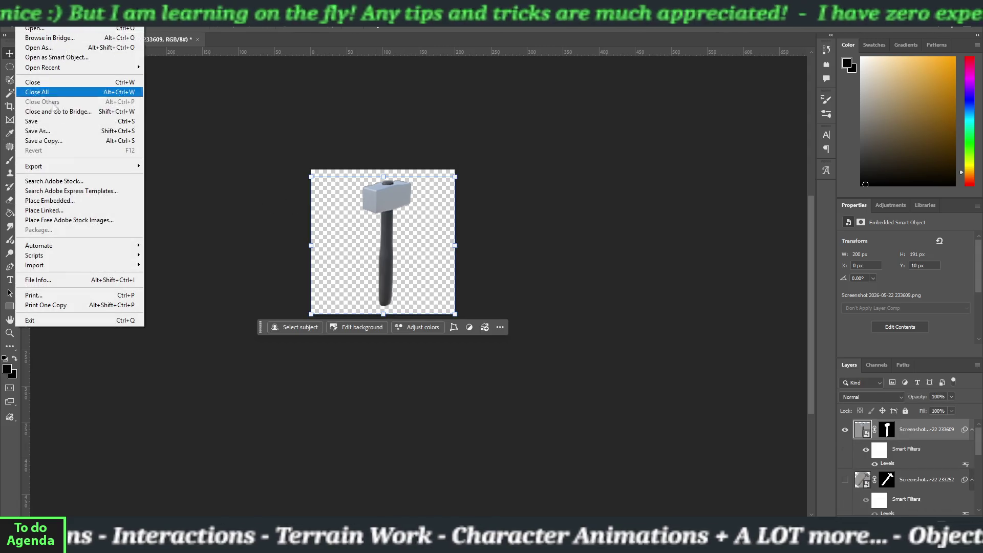
pyautogui.moveTo(82, 166)
pyautogui.click(176, 179)
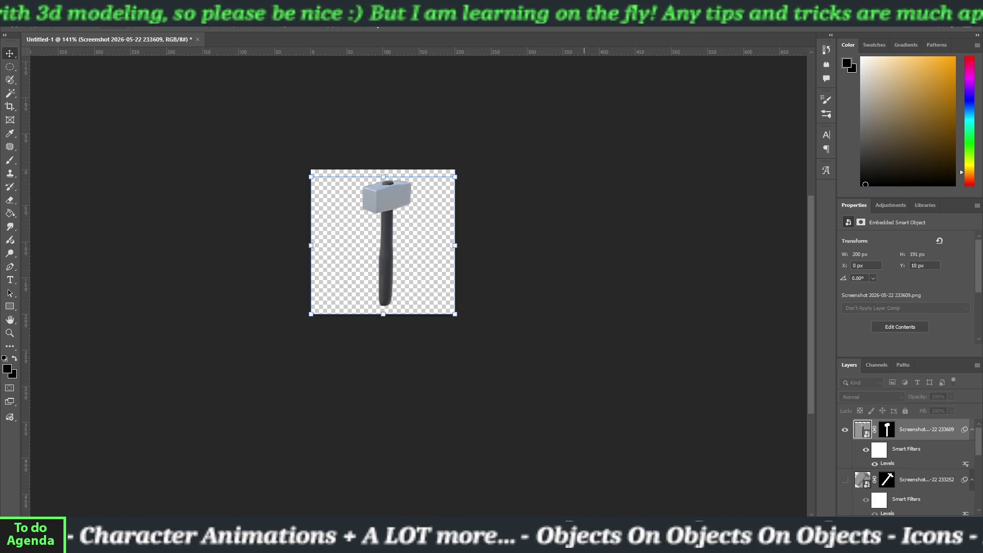
pyautogui.click(537, 127)
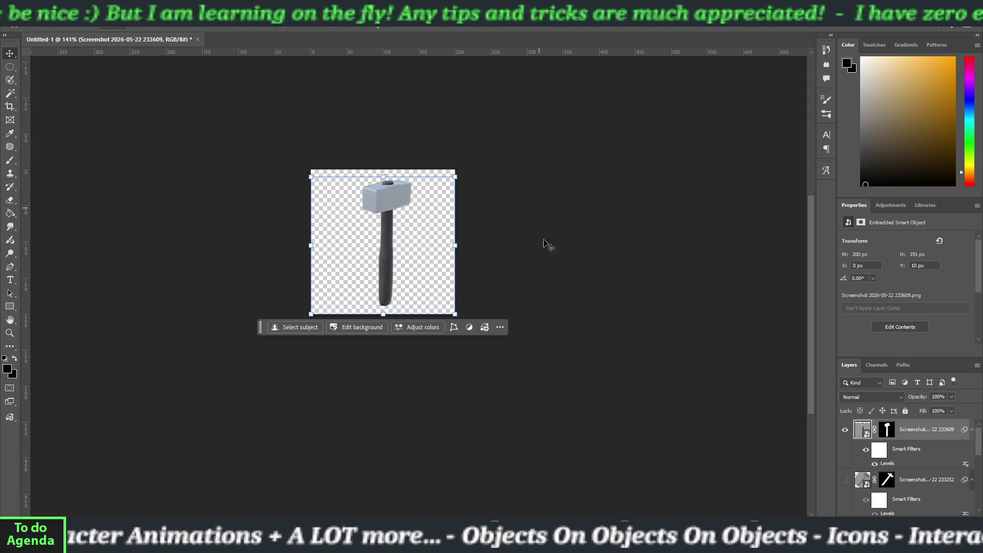
pyautogui.hotkey('alt', 'Tab')
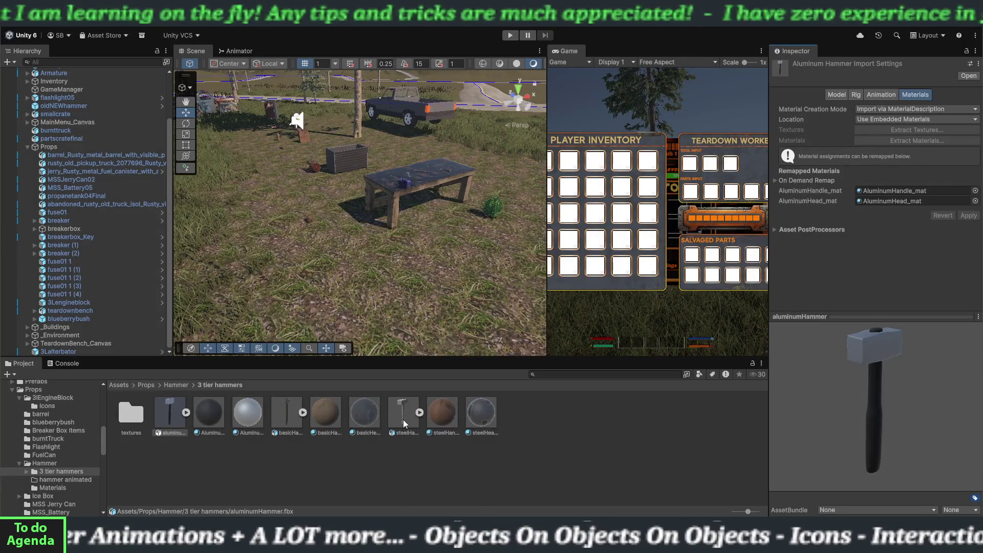
# - Select steelHammer, snip its Inspector preview with Win+Shift+S, and return to Photoshop
pyautogui.click(404, 417)
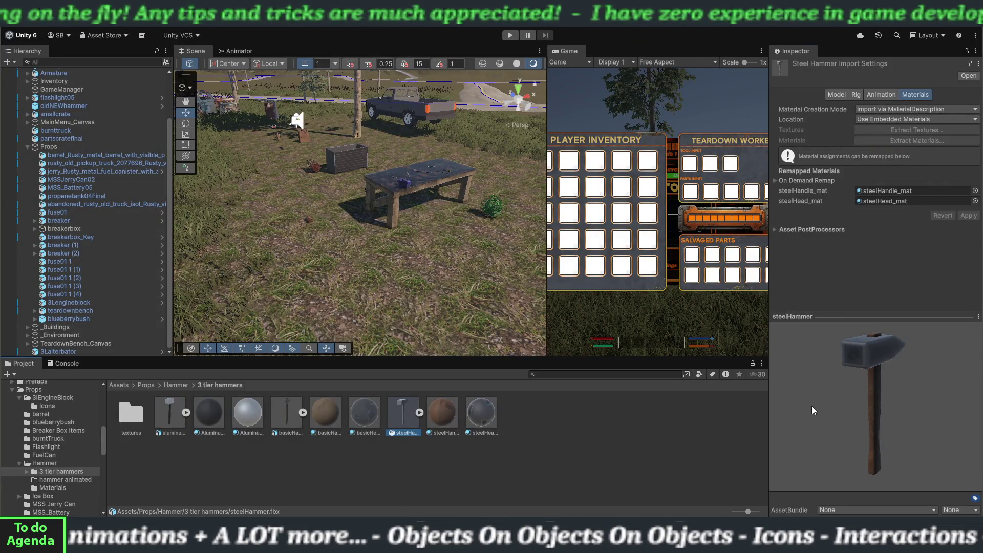
pyautogui.press('super+shift+s')
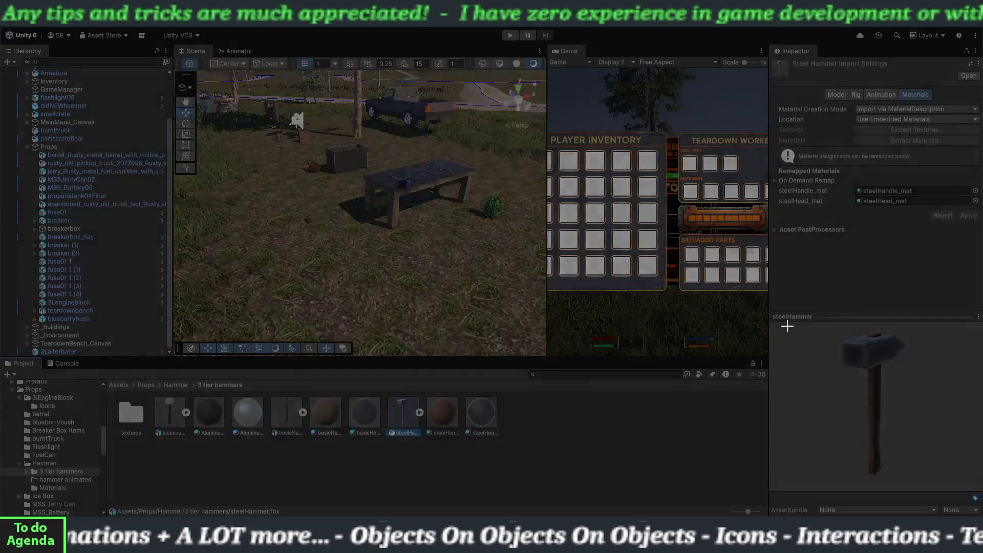
pyautogui.moveTo(786, 323)
pyautogui.mouseDown()
pyautogui.moveTo(928, 428)
pyautogui.moveTo(956, 484)
pyautogui.mouseUp()
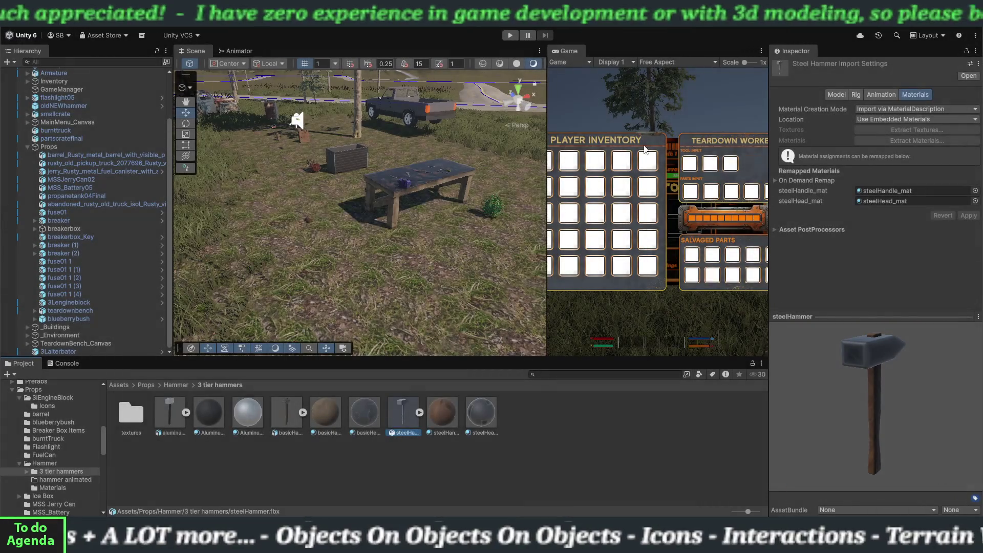
pyautogui.hotkey('alt', 'Tab')
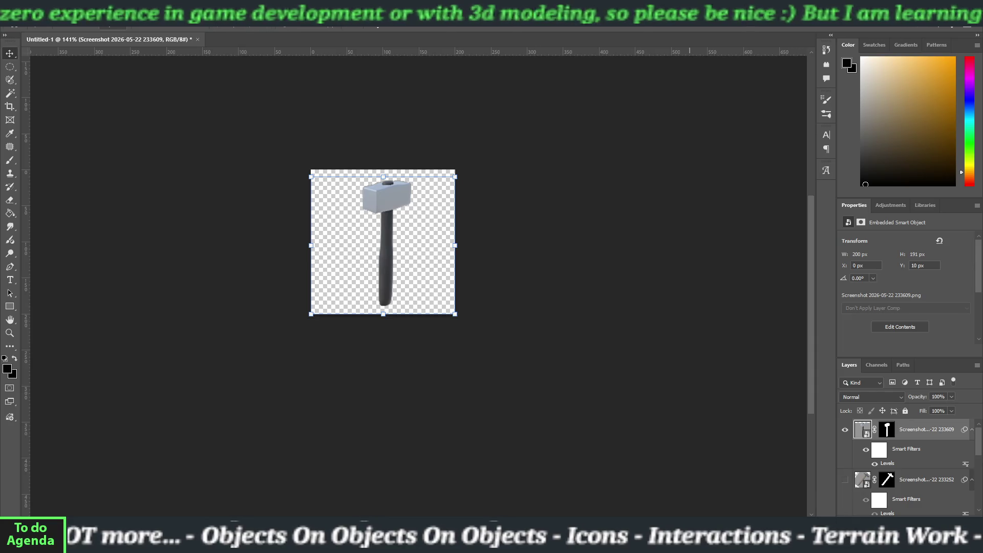
# - Place the steel hammer capture as a new layer and hide the previous hammer layer
pyautogui.moveTo(149, 2)
pyautogui.mouseDown()
pyautogui.moveTo(147, 45)
pyautogui.moveTo(193, 72)
pyautogui.mouseUp()
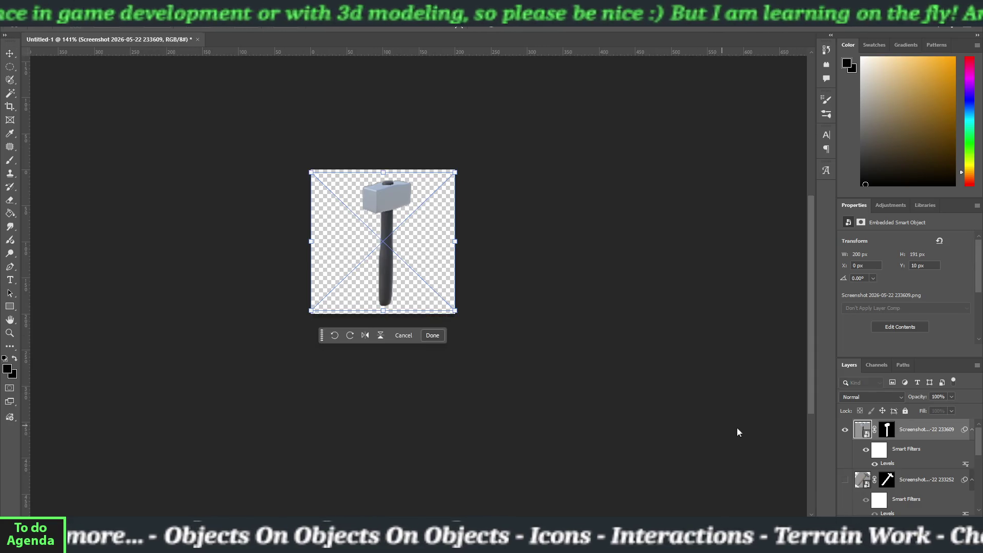
pyautogui.click(845, 450)
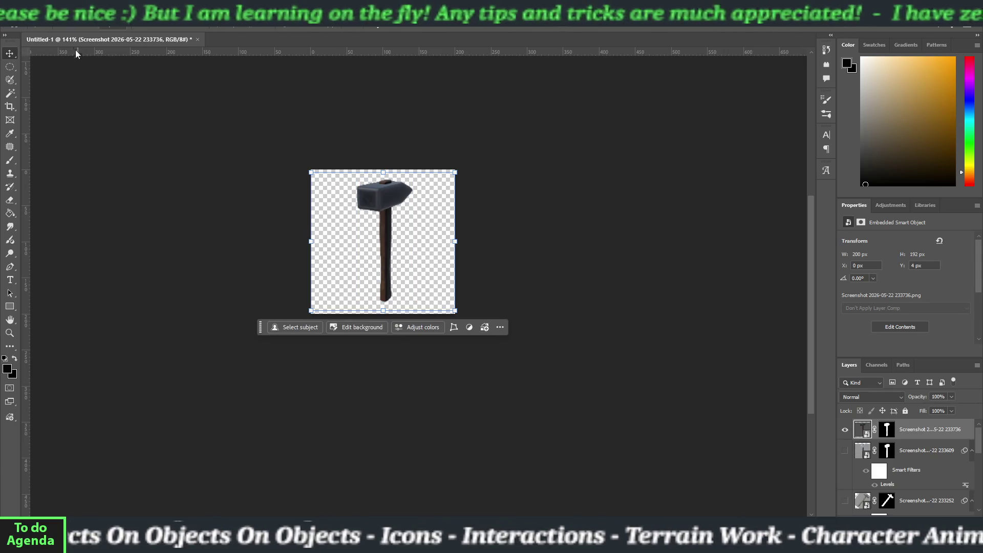
# - Brighten the steel hammer image with a Levels adjustment of 13 / 1.86 / 209
pyautogui.click(68, 26)
pyautogui.moveTo(72, 34)
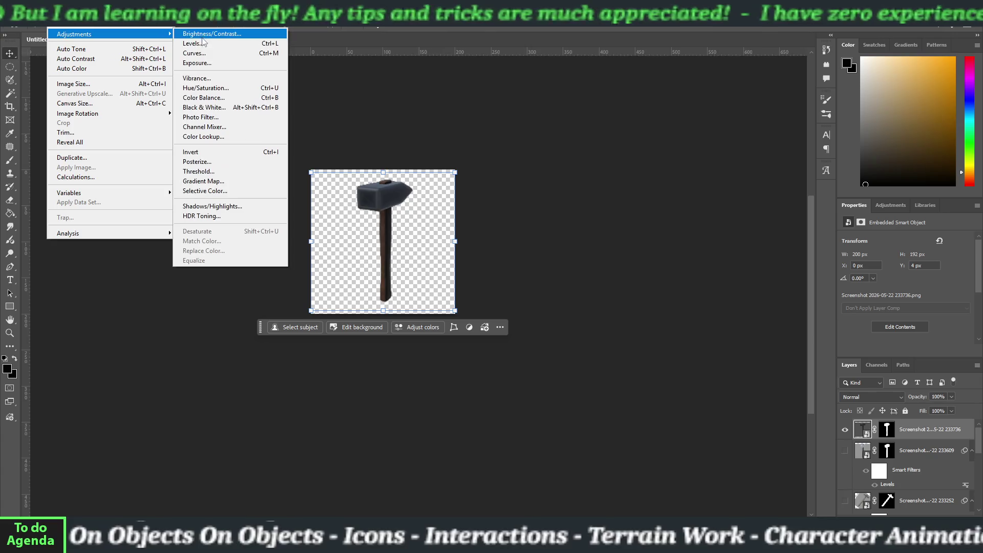
pyautogui.click(191, 44)
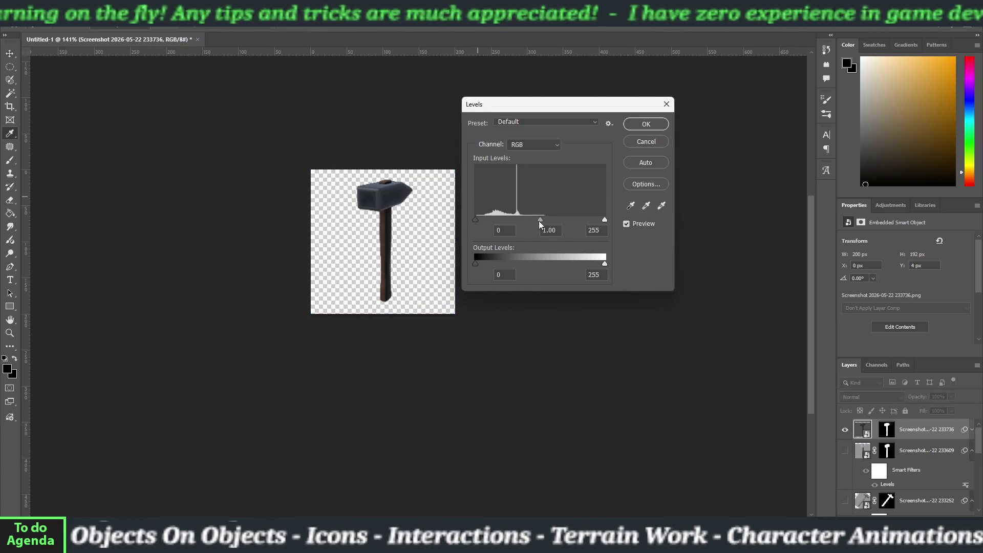
pyautogui.moveTo(538, 220); pyautogui.dragTo(482, 220)
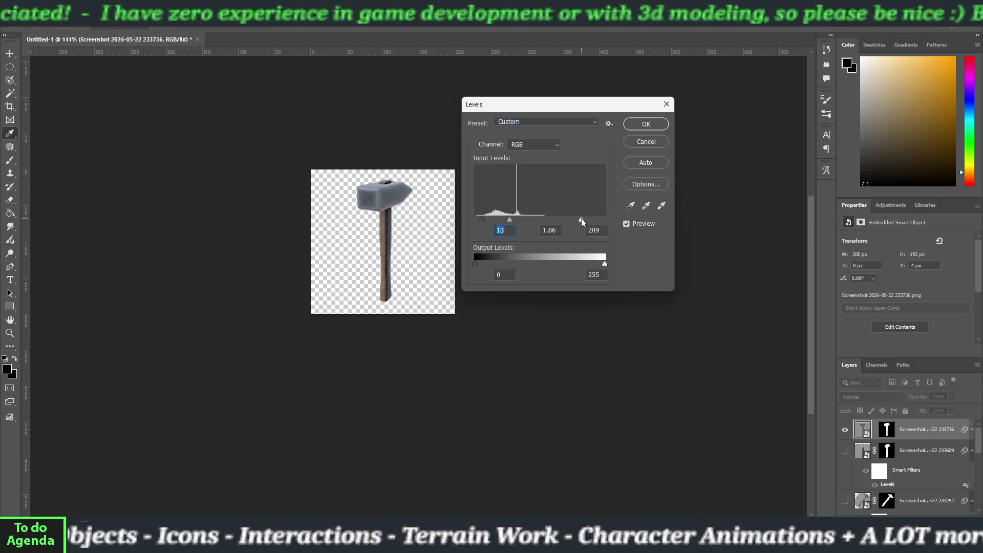
pyautogui.click(582, 220)
pyautogui.click(649, 125)
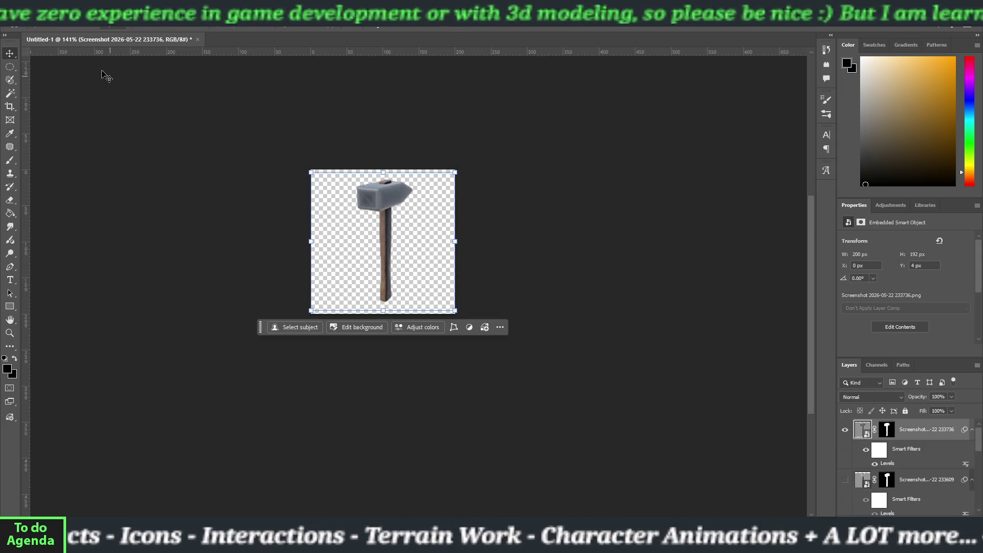
# - Export the brightened steel hammer as a PNG and return to the Unity editor
pyautogui.click(10, 20)
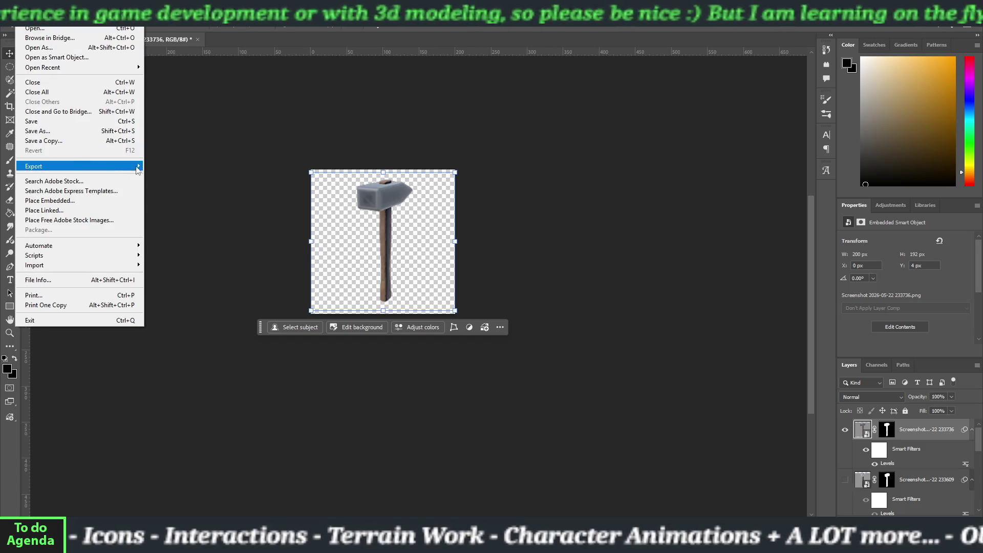
pyautogui.click(276, 176)
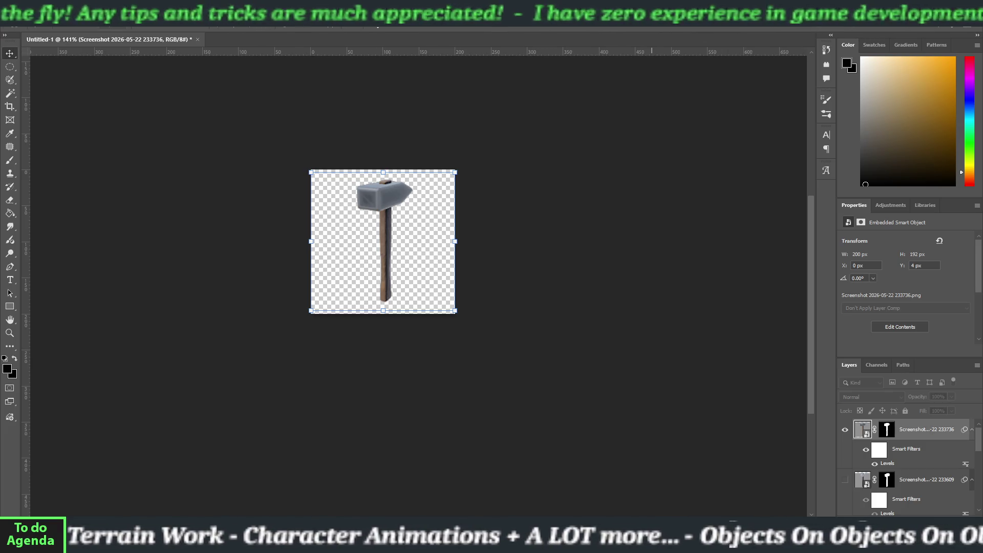
pyautogui.hotkey('alt', 'Tab')
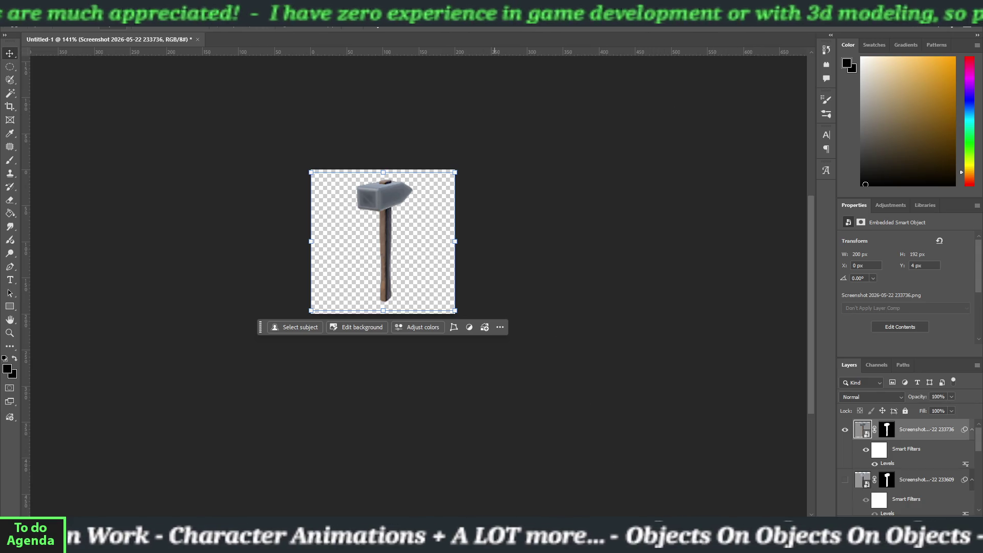
pyautogui.hotkey('alt', 'Tab')
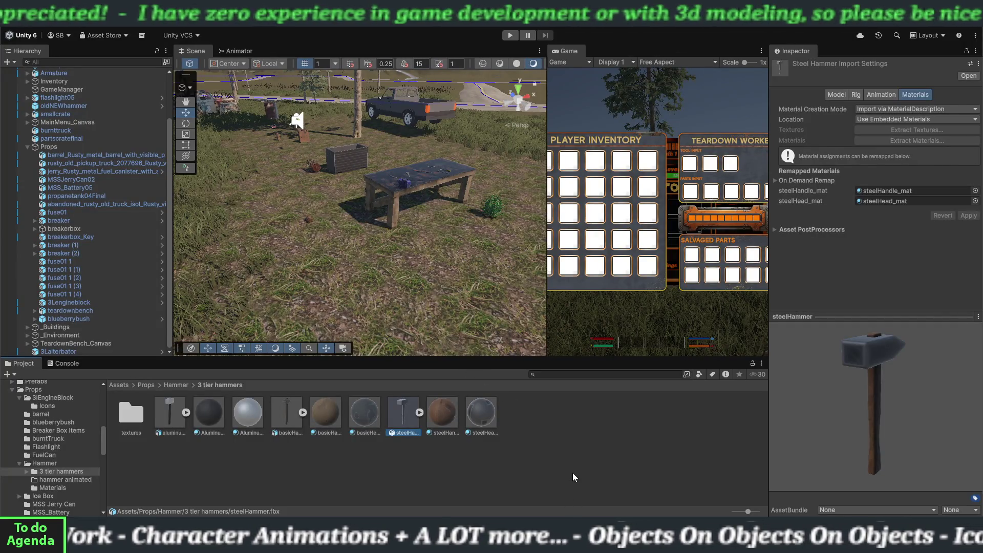
# - Import the steel and basic hammer icon PNGs into the 3 tier hammers folder
pyautogui.click(573, 474)
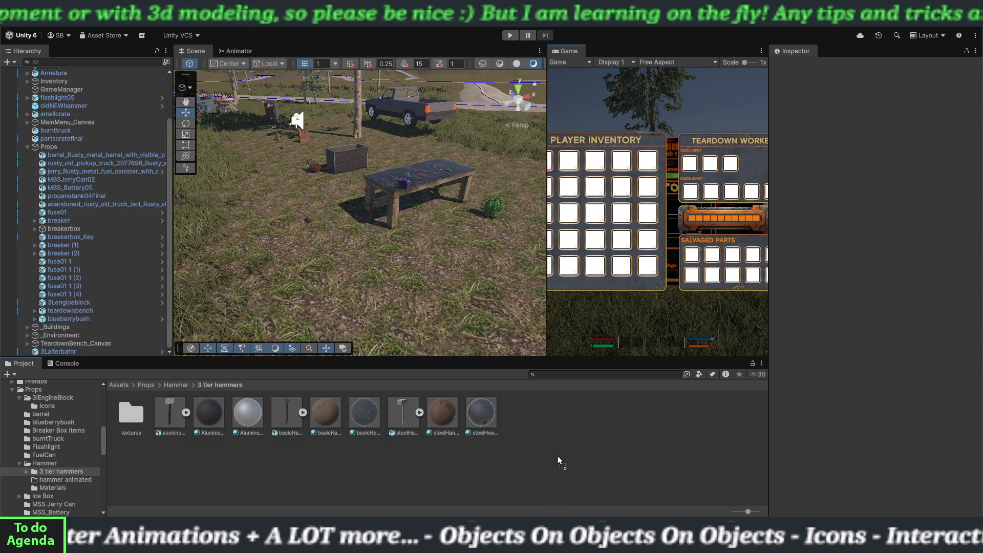
pyautogui.moveTo(558, 456); pyautogui.dragTo(558, 455)
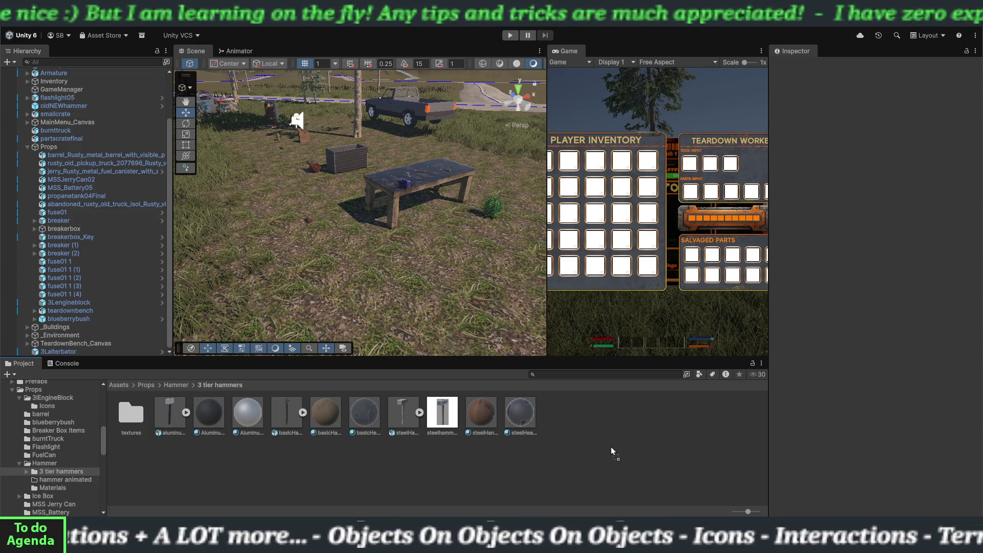
pyautogui.moveTo(610, 447); pyautogui.dragTo(610, 446)
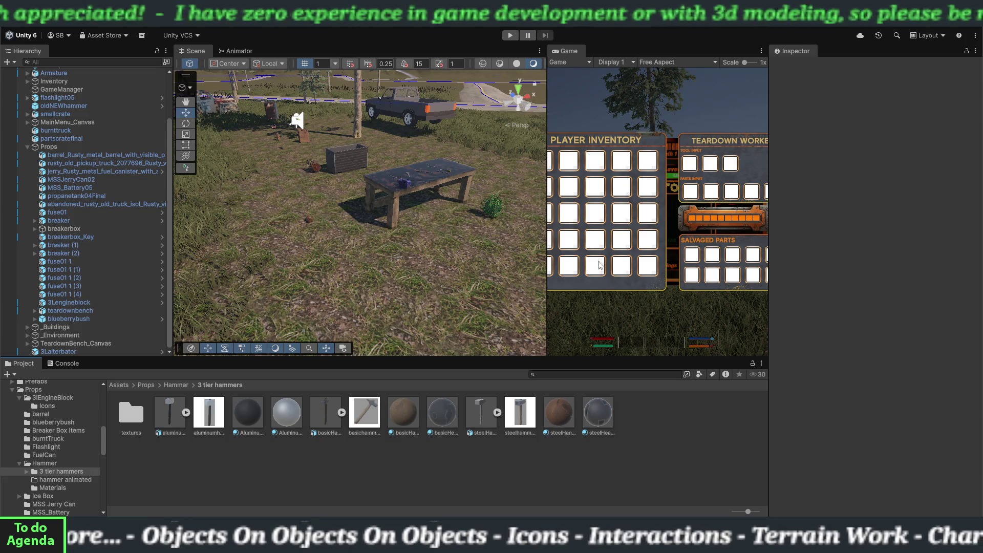
# - Set steelhammerIcon to Sprite (2D and UI) with a Full Rect mesh and apply
pyautogui.click(519, 424)
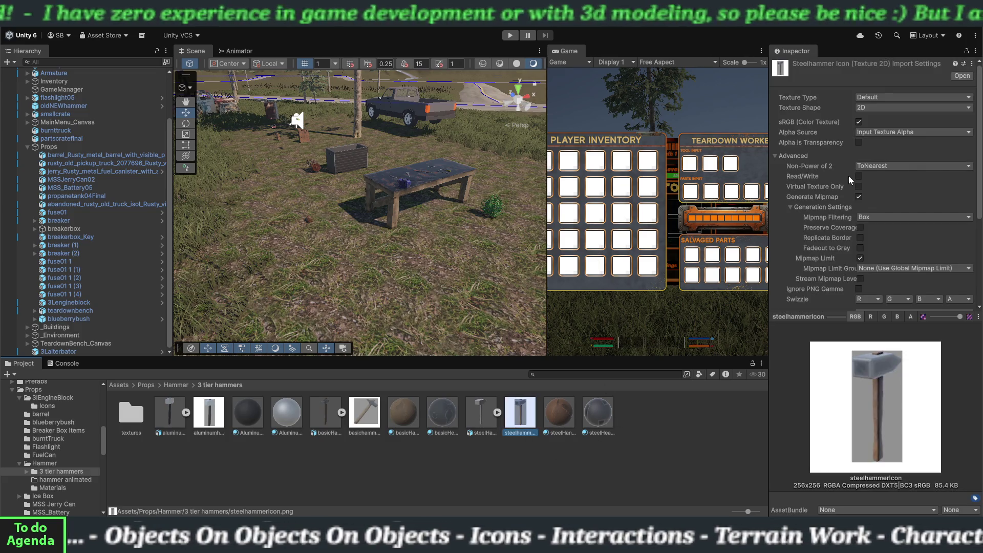
pyautogui.click(880, 97)
pyautogui.click(881, 143)
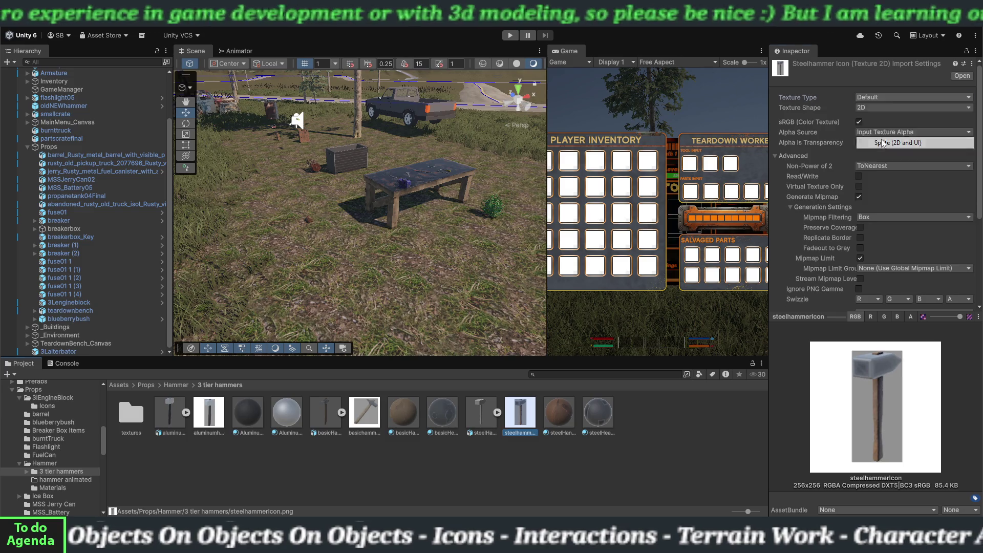
pyautogui.click(879, 142)
pyautogui.click(880, 154)
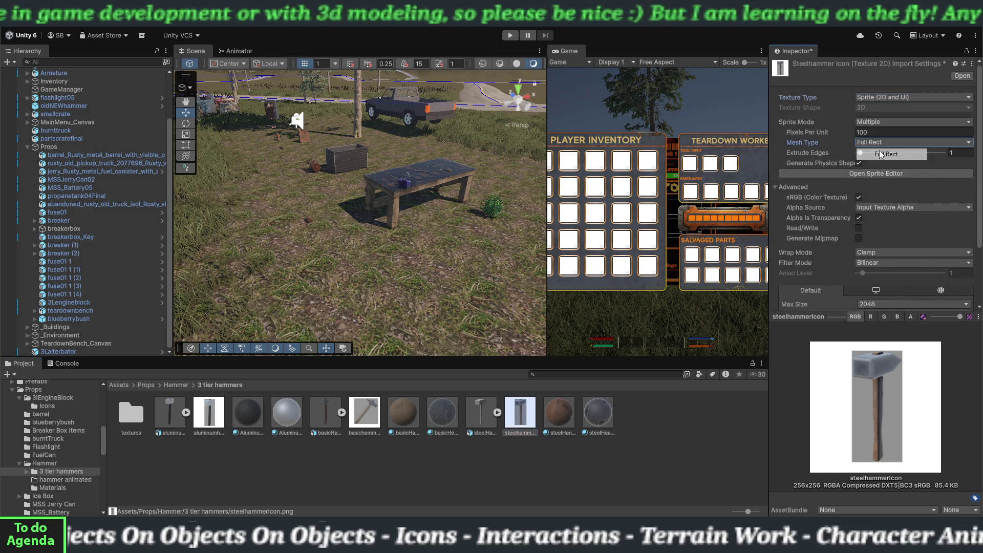
pyautogui.scroll(-3, 925, 251)
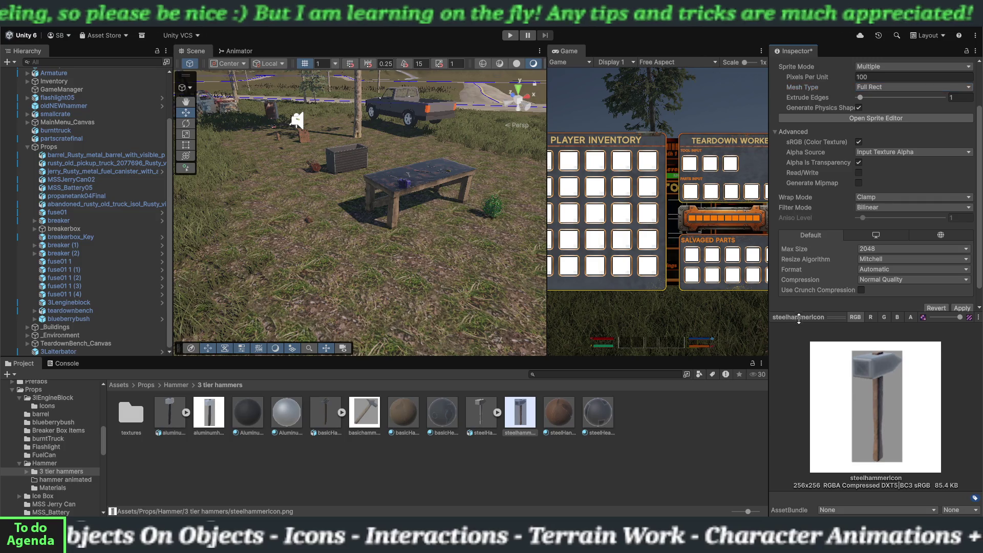
pyautogui.moveTo(798, 318); pyautogui.dragTo(801, 381)
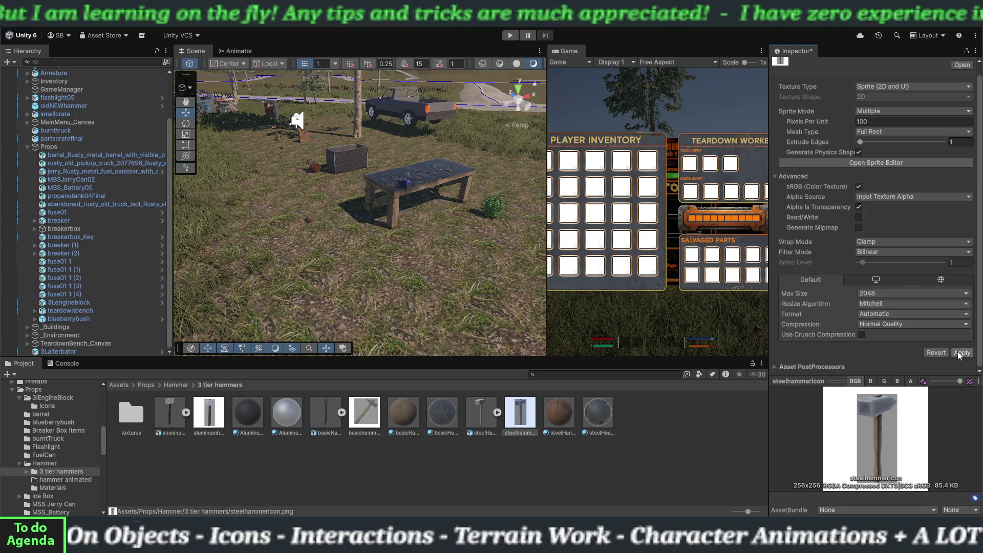
pyautogui.click(893, 164)
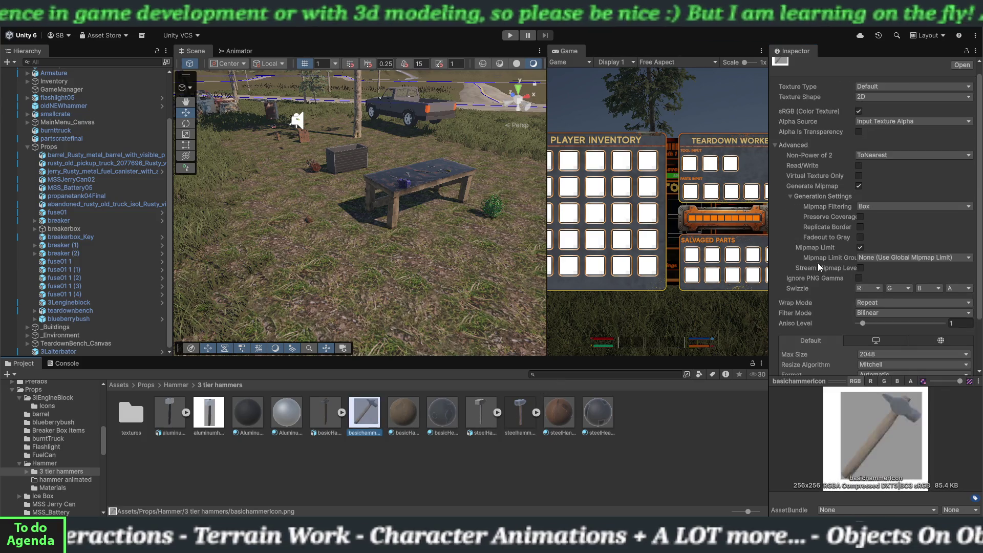
# - Set basichammerIcon to Sprite (2D and UI) with a Full Rect mesh and apply
pyautogui.click(864, 88)
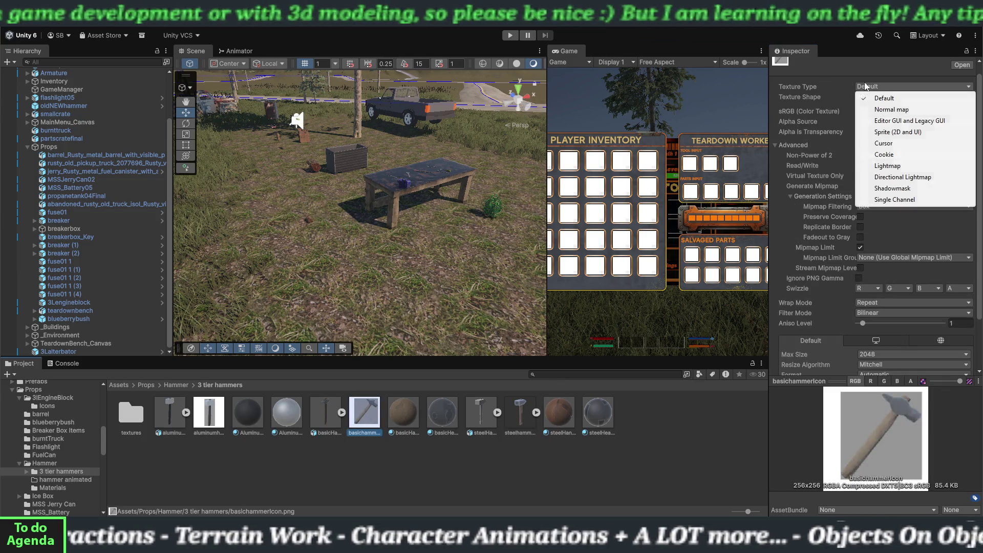
pyautogui.click(877, 133)
pyautogui.click(877, 132)
pyautogui.click(879, 145)
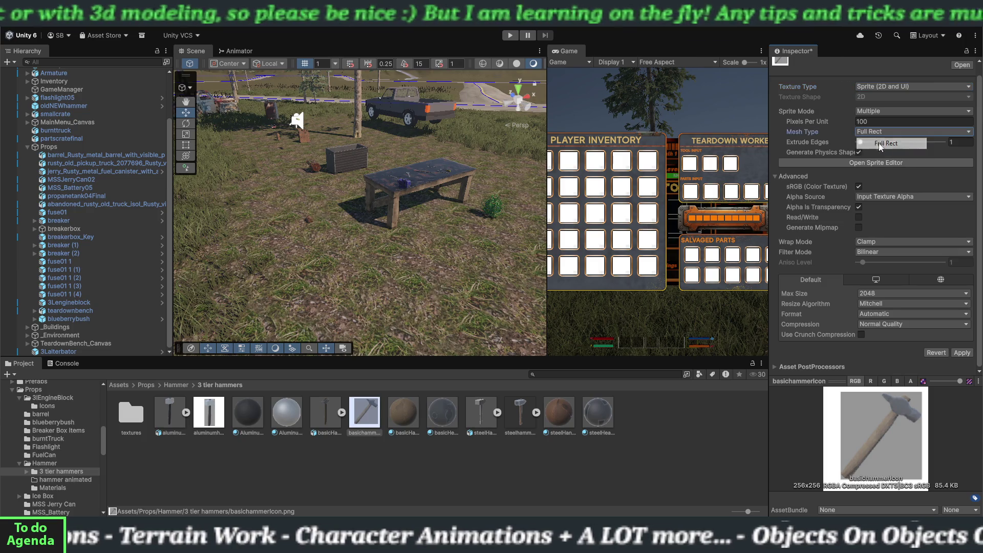
pyautogui.click(956, 353)
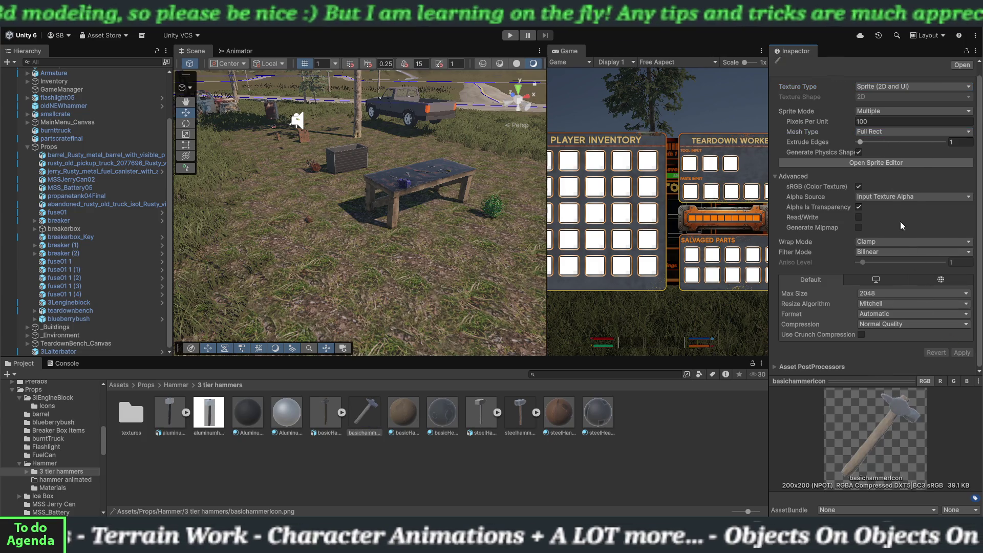
pyautogui.click(880, 164)
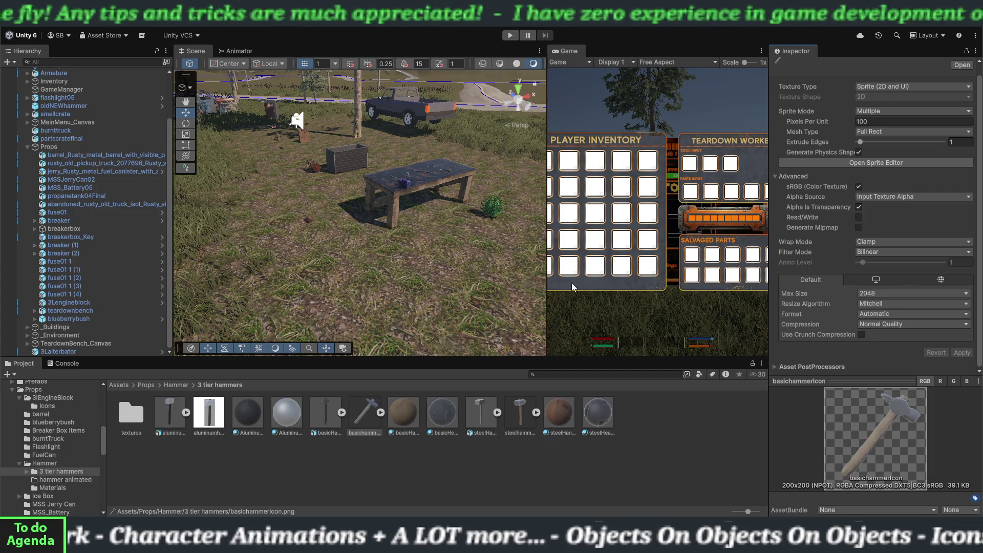
# - Set aluminumhammerIcon to Sprite (2D and UI) with a Full Rect mesh and apply
pyautogui.click(213, 420)
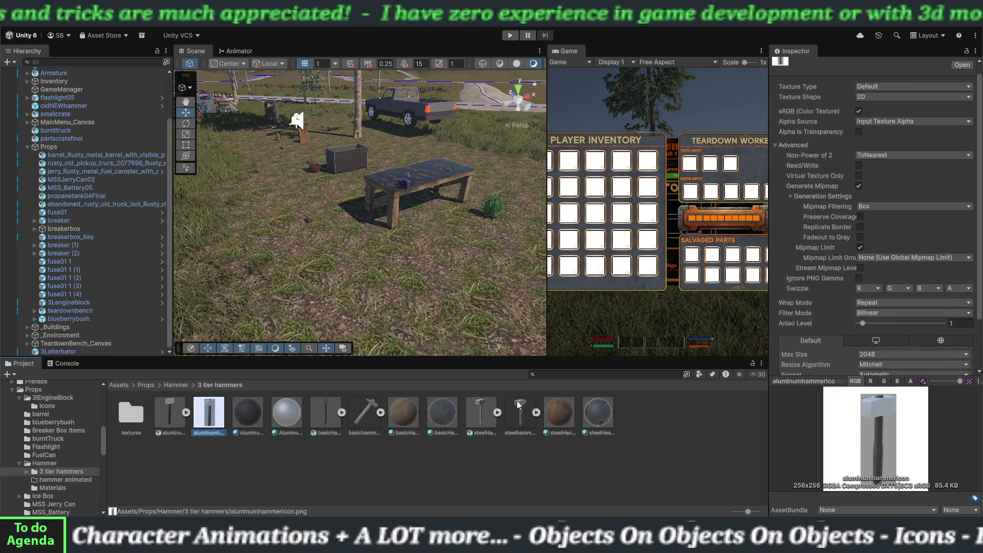
pyautogui.click(876, 87)
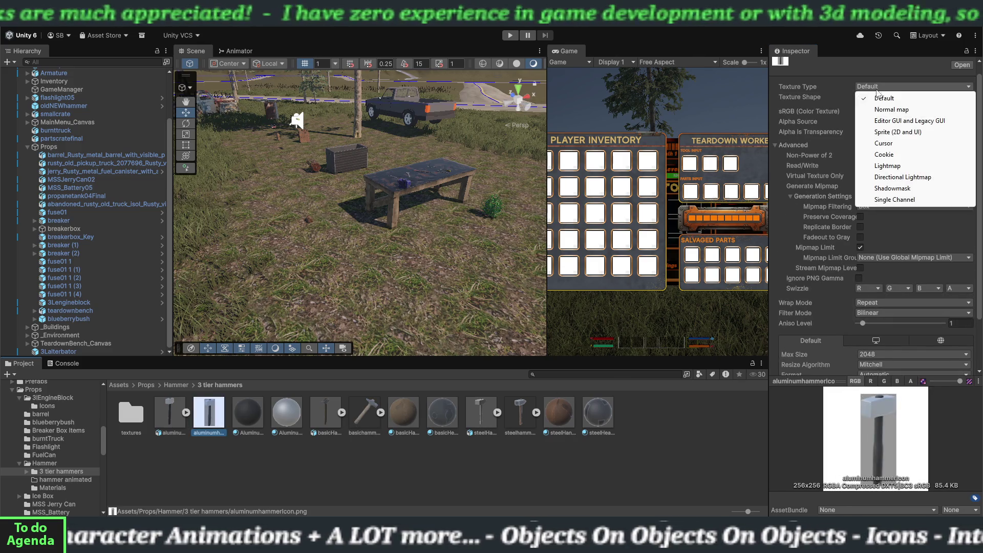
pyautogui.click(884, 130)
pyautogui.click(884, 132)
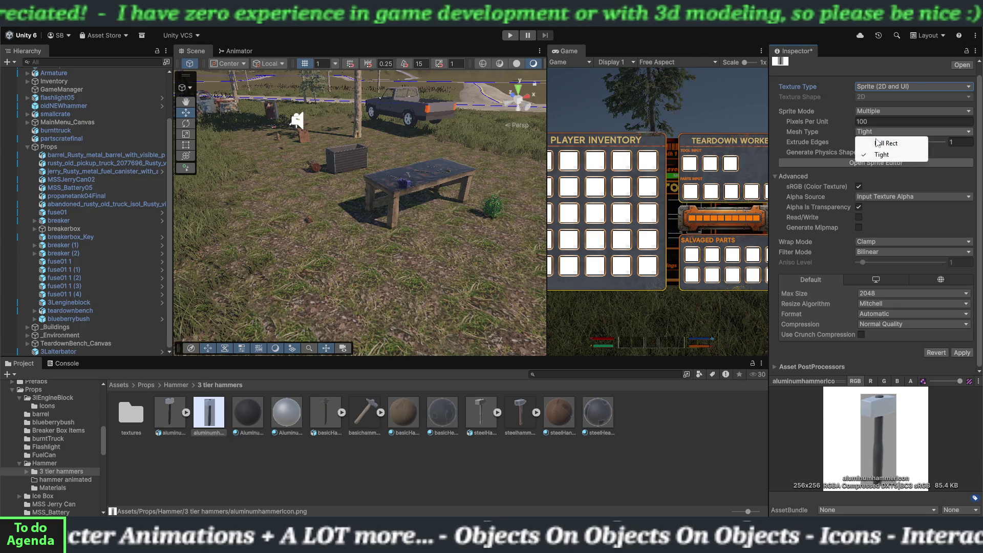
pyautogui.click(887, 141)
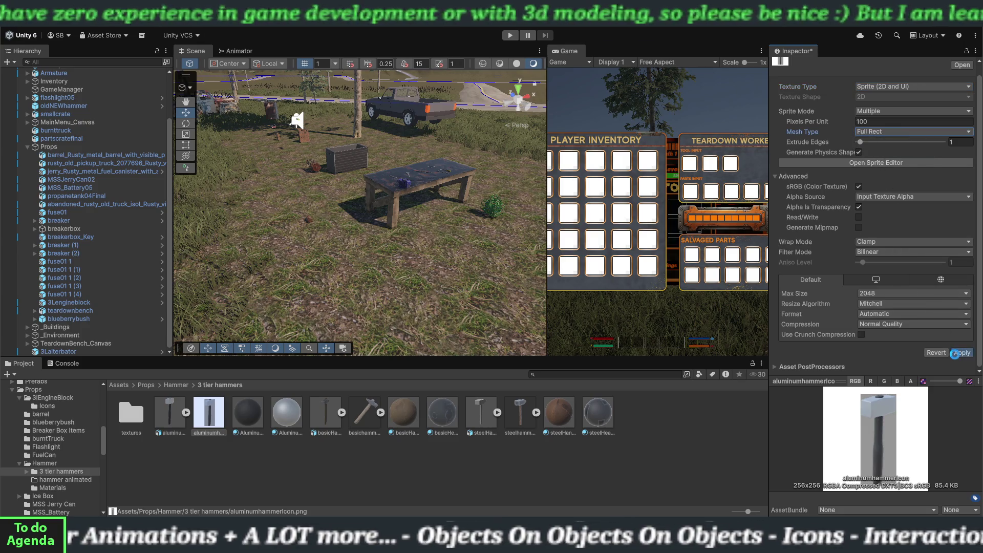
pyautogui.click(961, 352)
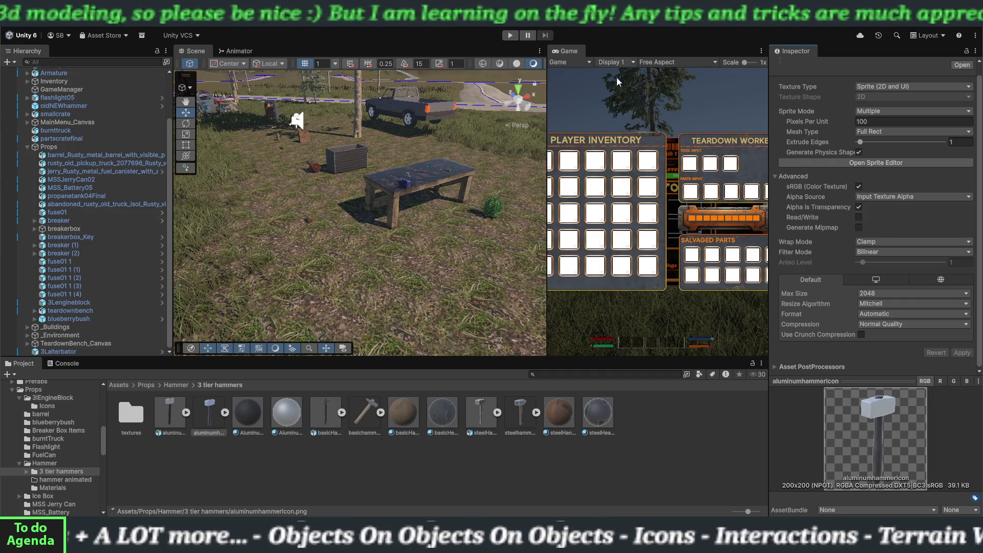
pyautogui.click(567, 483)
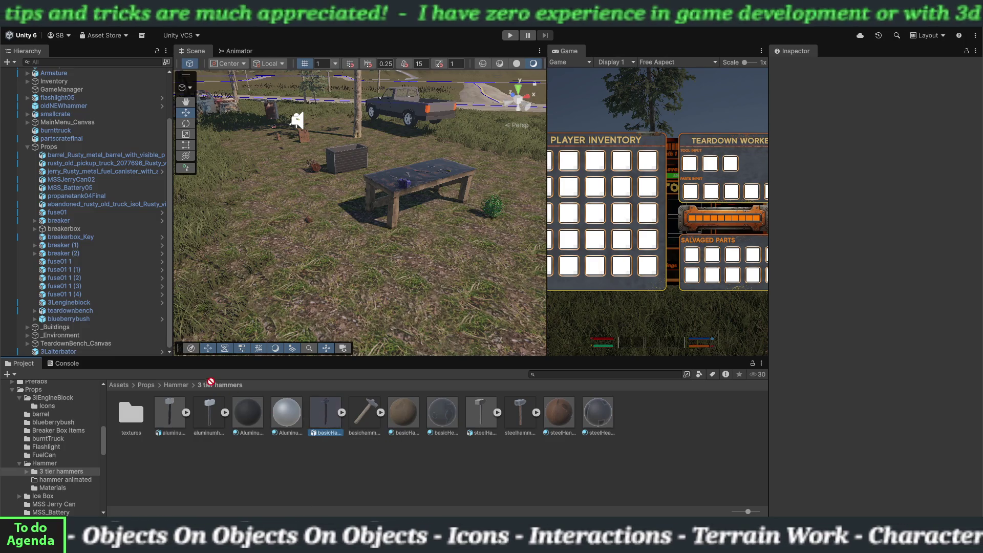
# - Place the basicHammer prefab in the scene and attach the ItemData script to it
pyautogui.moveTo(325, 262); pyautogui.dragTo(349, 248)
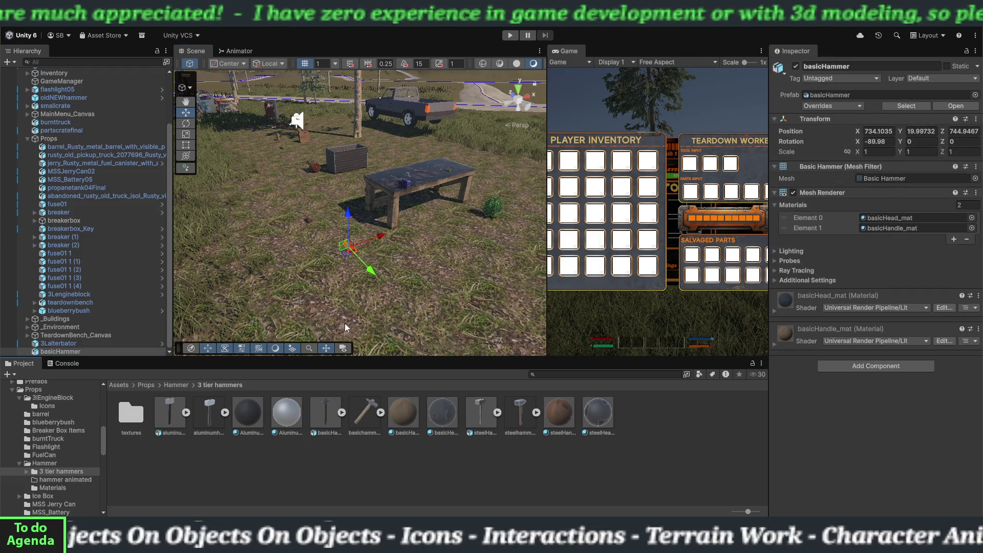
pyautogui.click(81, 352)
pyautogui.scroll(-10, 78, 462)
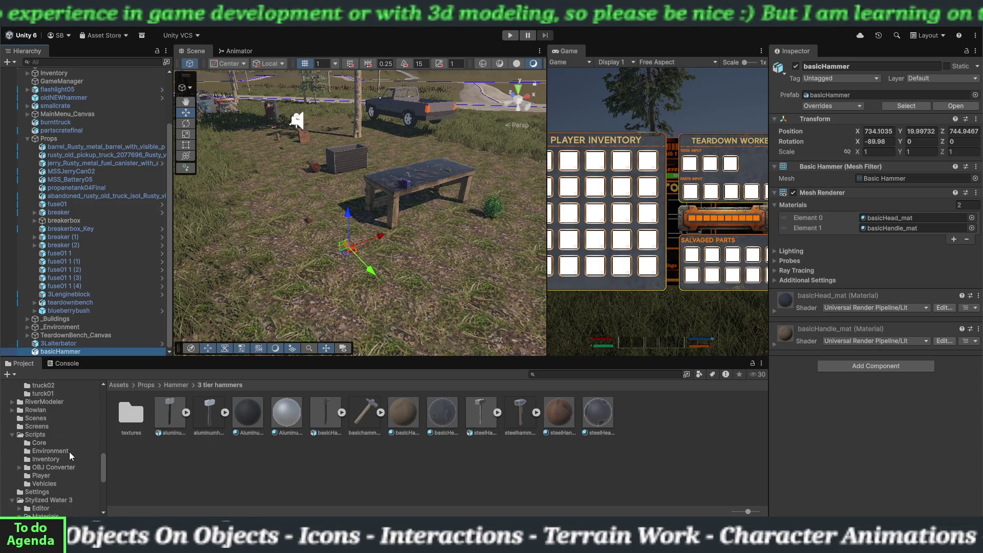
pyautogui.click(69, 458)
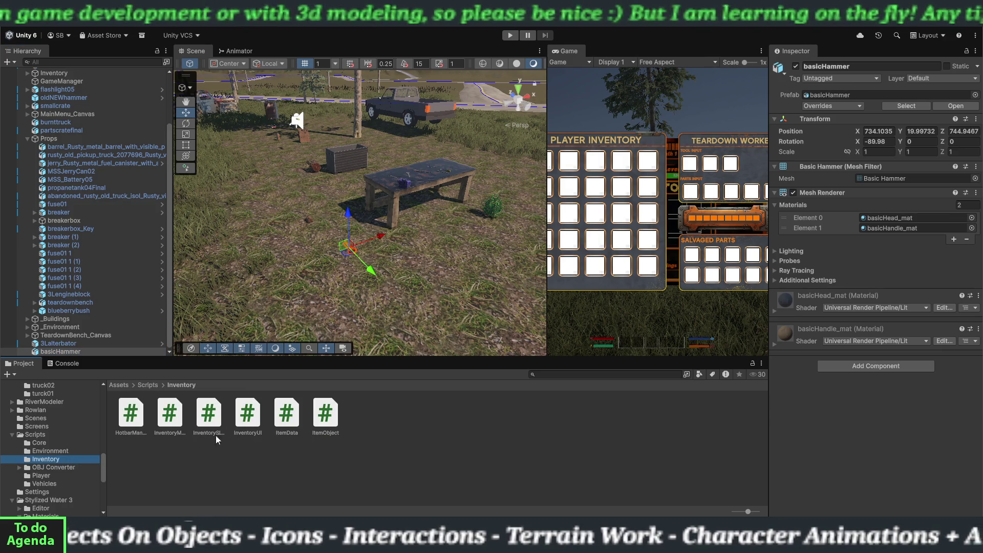
pyautogui.moveTo(100, 358); pyautogui.dragTo(95, 354)
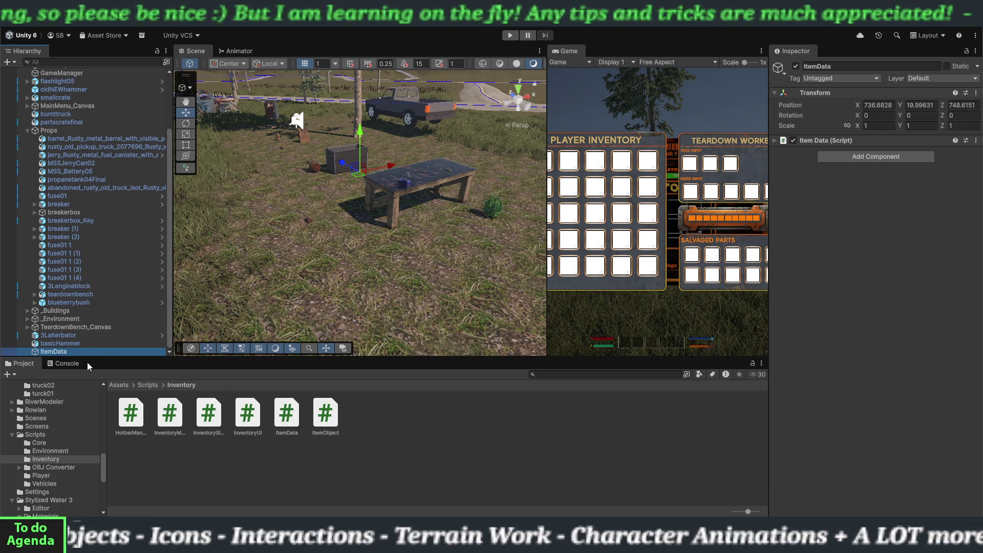
pyautogui.moveTo(62, 352); pyautogui.dragTo(61, 348)
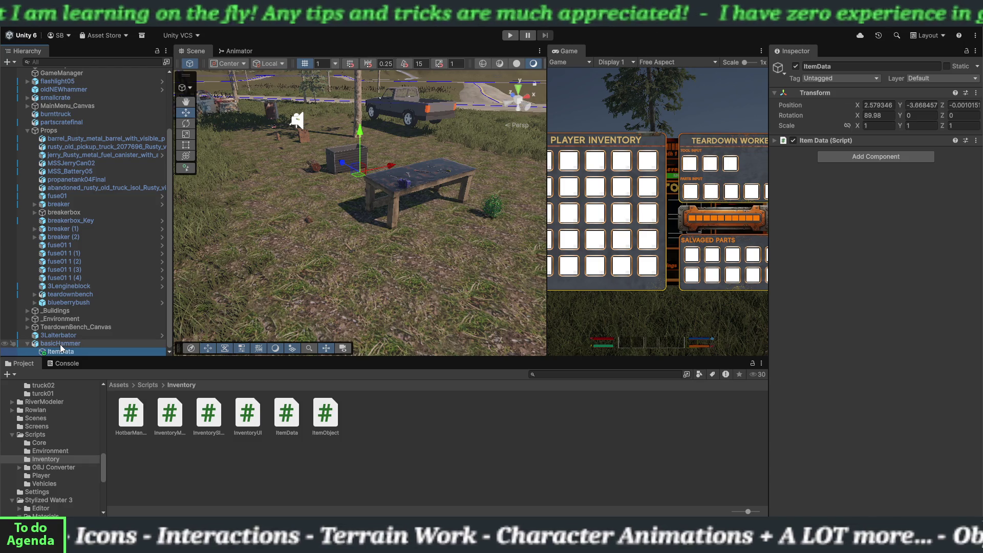
pyautogui.moveTo(60, 344); pyautogui.dragTo(60, 343)
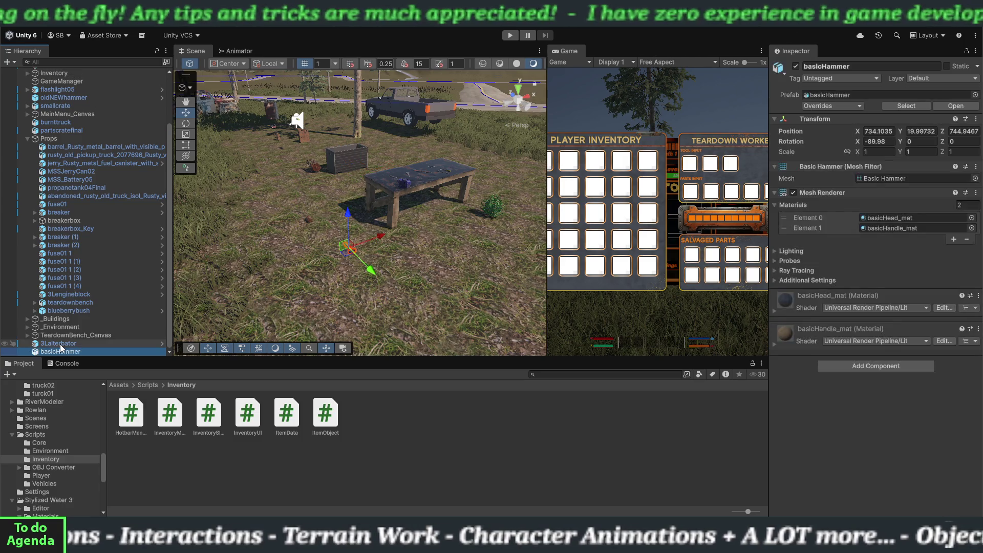
pyautogui.moveTo(287, 421); pyautogui.dragTo(75, 355)
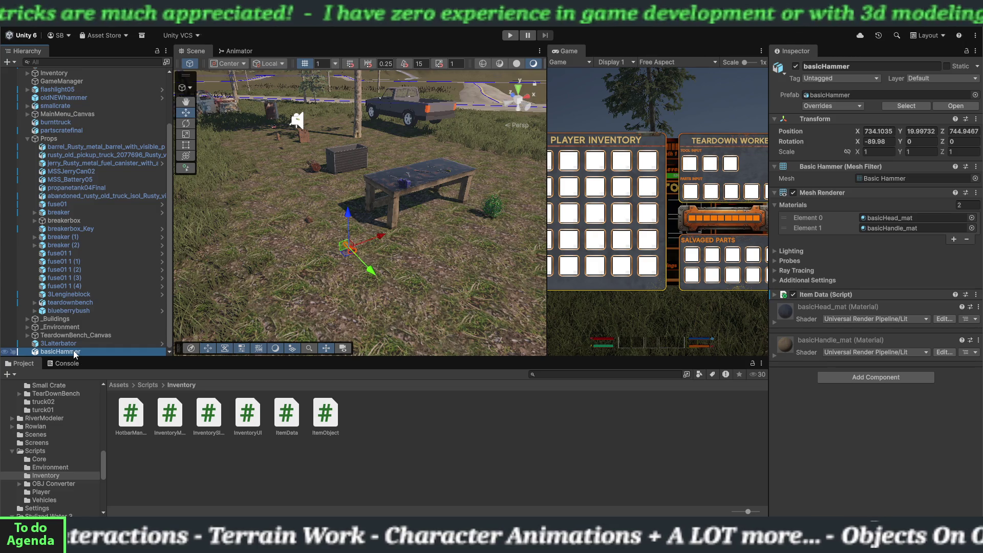
# - Fill the Item Data: name Basic Hammer, weight 1.5, icon basichammerIcon_0, Can Equip off
pyautogui.click(776, 295)
pyautogui.write('1.5')
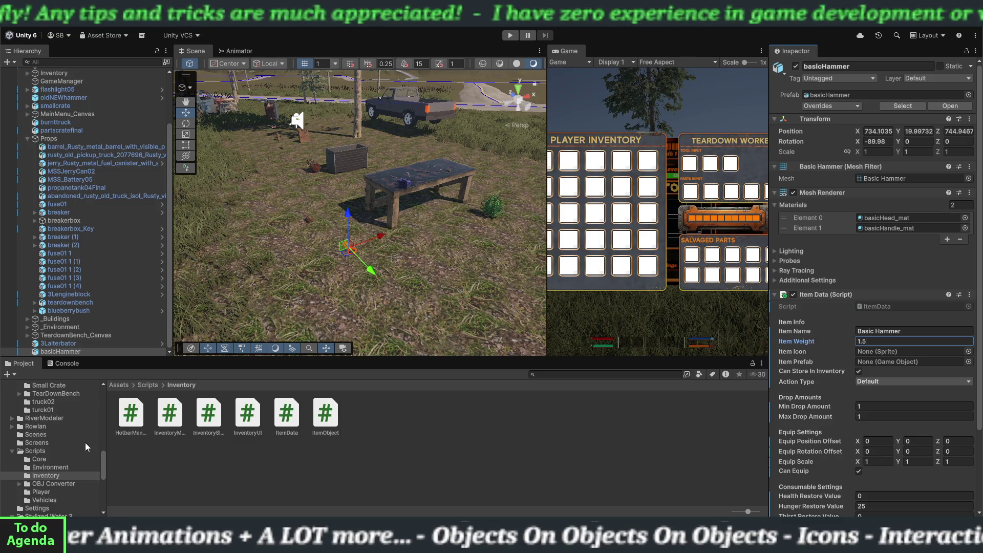
pyautogui.scroll(5, 85, 443)
pyautogui.click(53, 419)
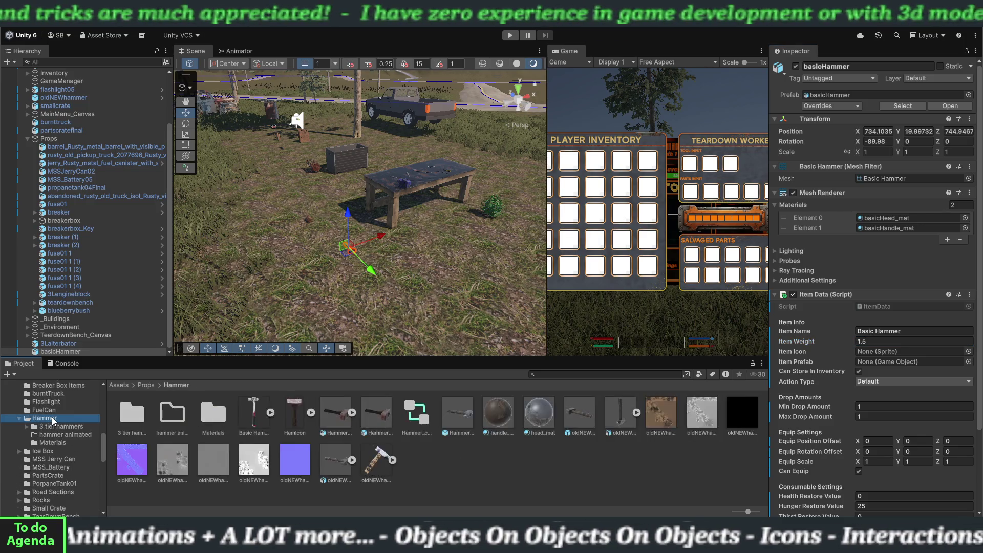
pyautogui.click(54, 426)
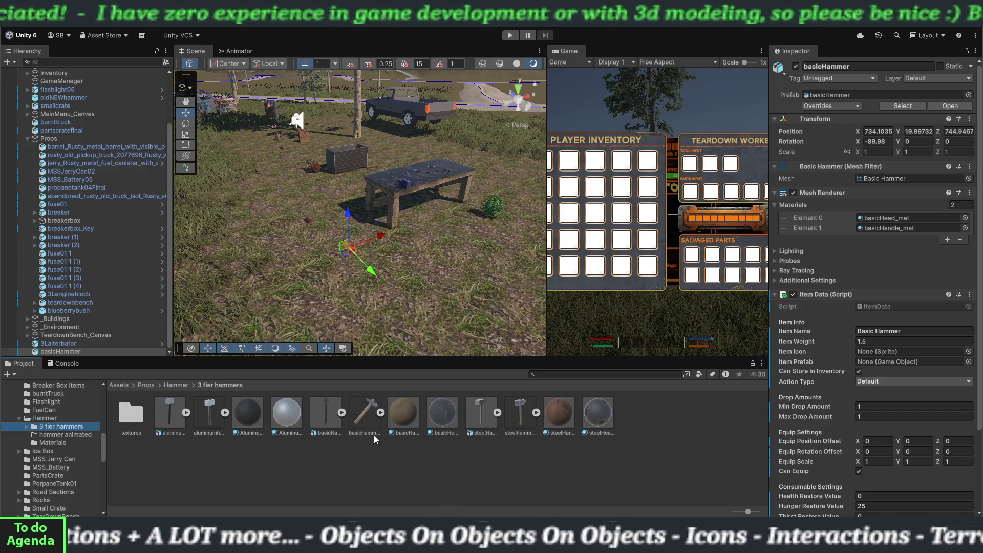
pyautogui.moveTo(372, 433)
pyautogui.mouseDown()
pyautogui.moveTo(432, 442)
pyautogui.moveTo(877, 355)
pyautogui.mouseUp()
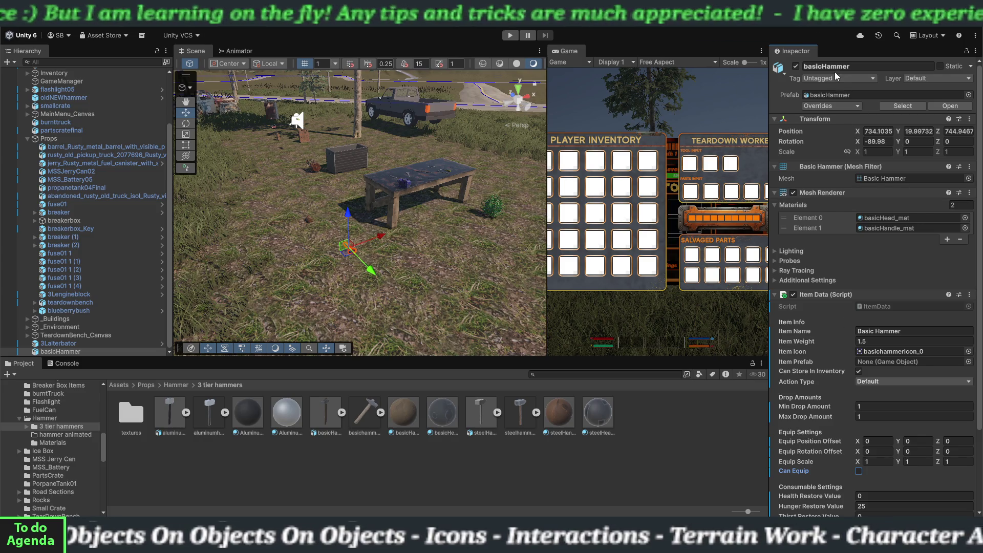
# - Tag the basic hammer as Item and put it on the Interactable layer
pyautogui.click(854, 81)
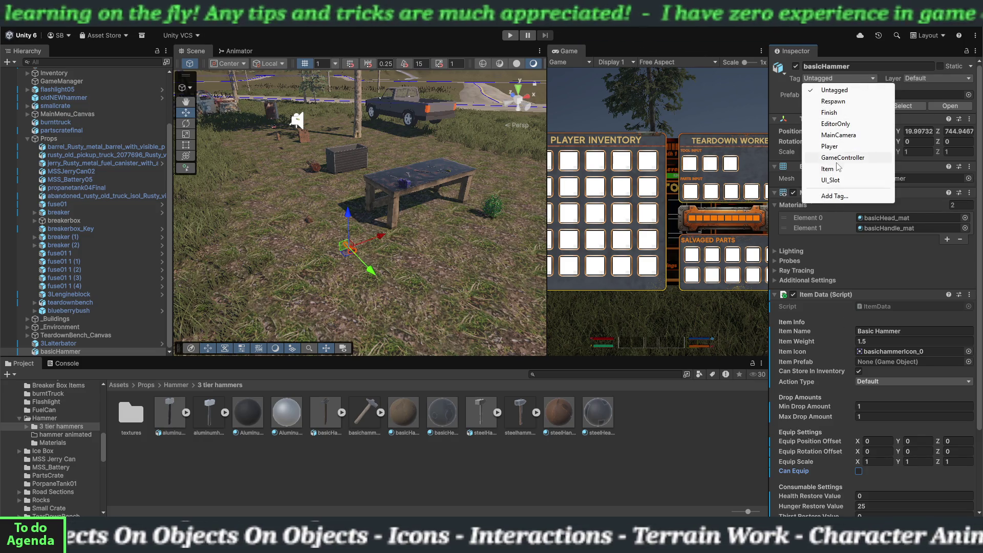
pyautogui.click(865, 168)
pyautogui.click(937, 78)
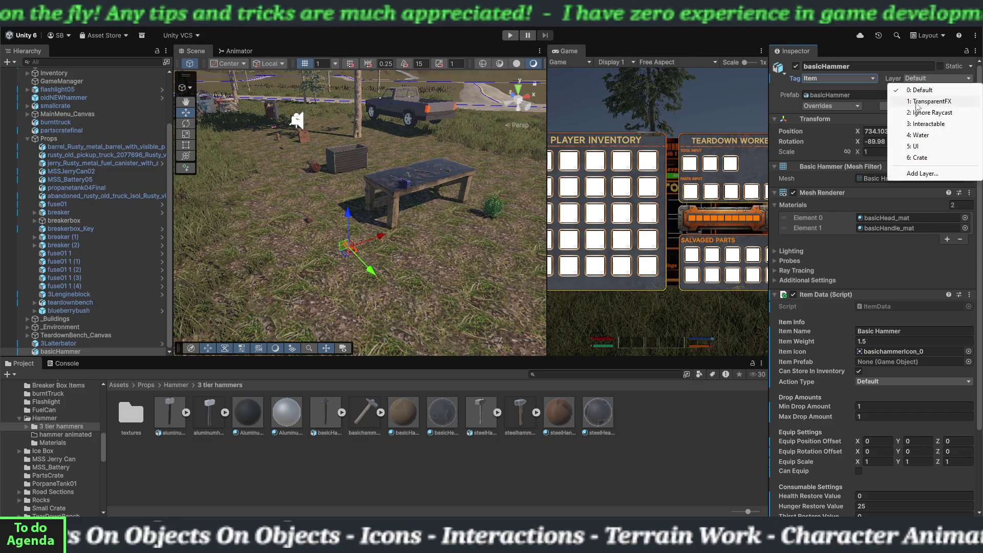
pyautogui.click(916, 130)
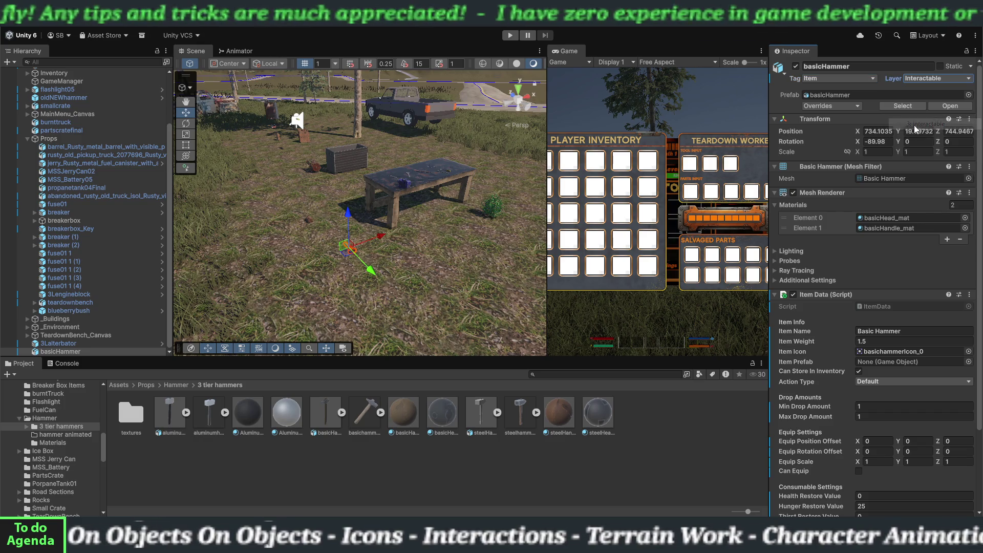
# - Add a Box Collider to the basic hammer and frame it in the scene
pyautogui.click(774, 295)
pyautogui.click(859, 372)
pyautogui.write('bo')
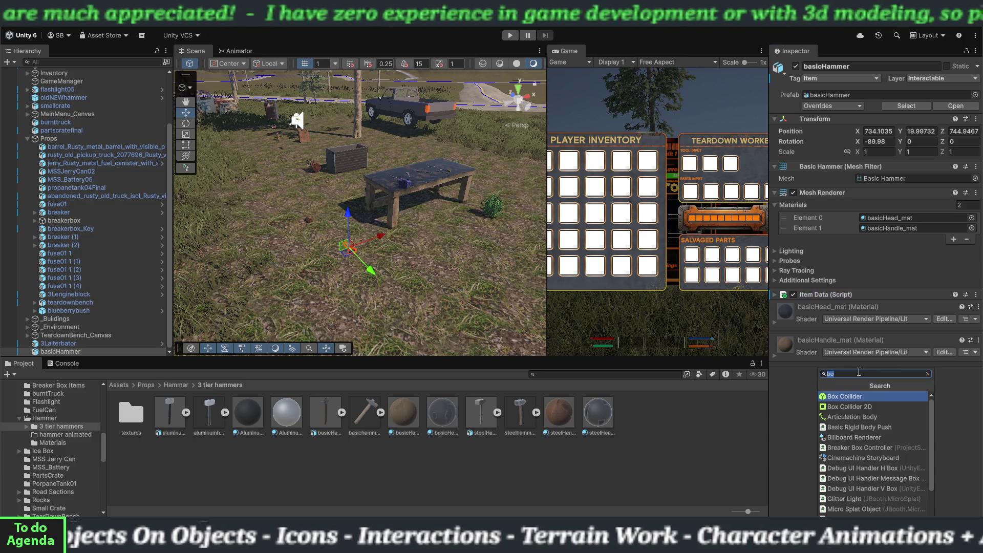
pyautogui.click(844, 397)
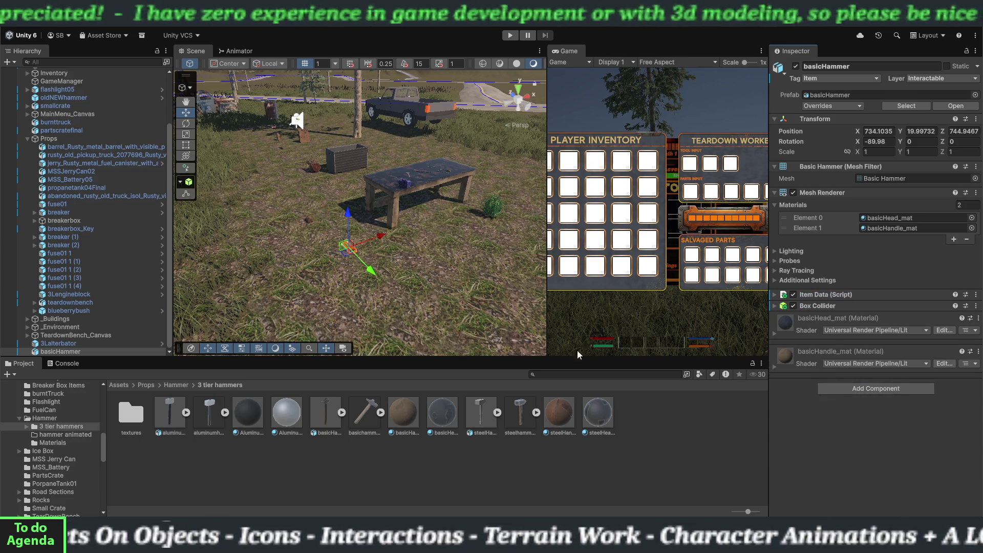
pyautogui.press('f')
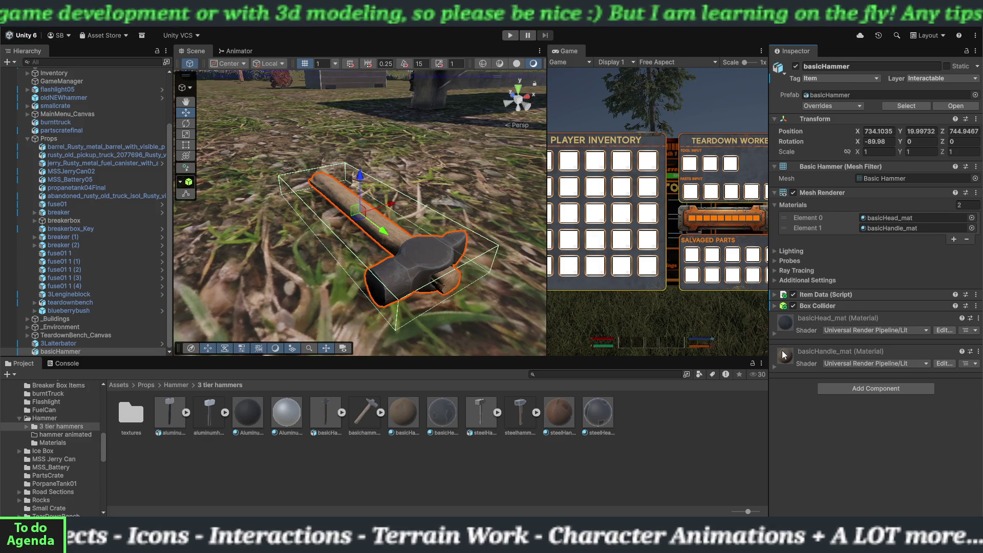
# - Add a Rigidbody with mass 1.5 and Continuous collision detection
pyautogui.click(831, 387)
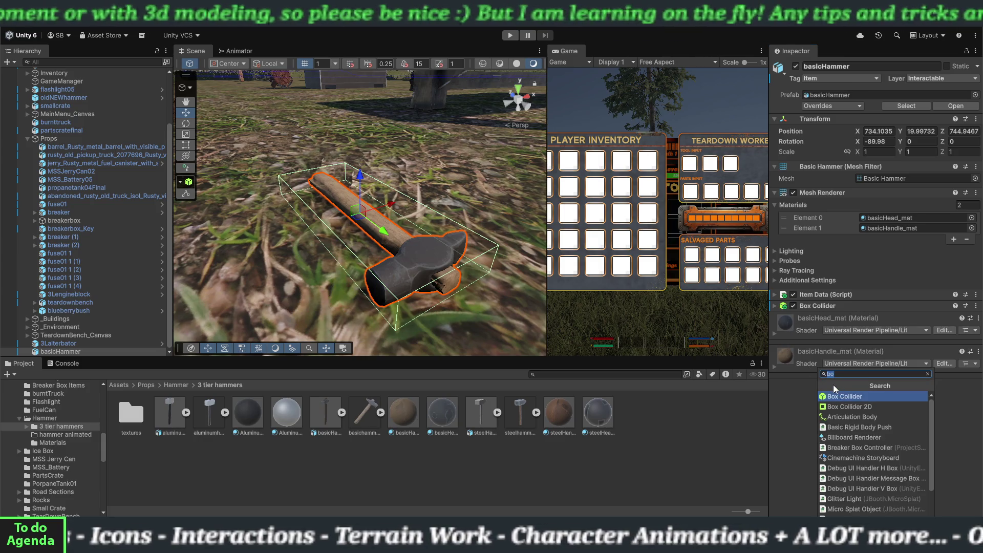
pyautogui.write('rigid')
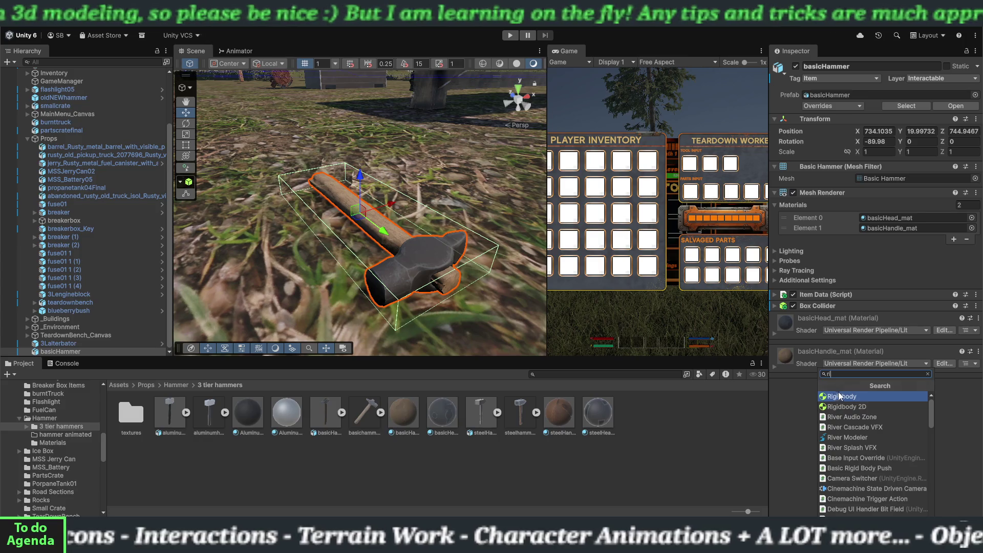
pyautogui.click(839, 395)
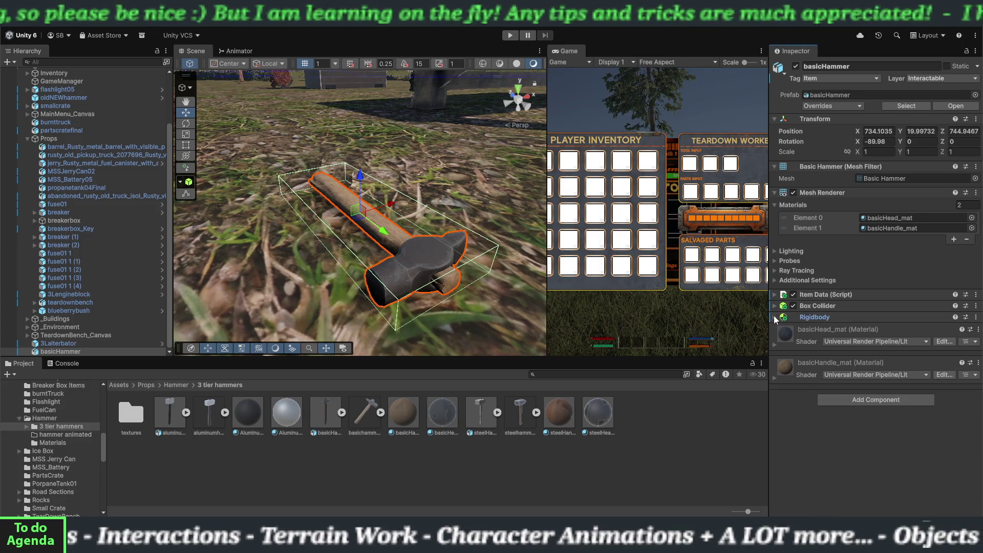
pyautogui.click(814, 316)
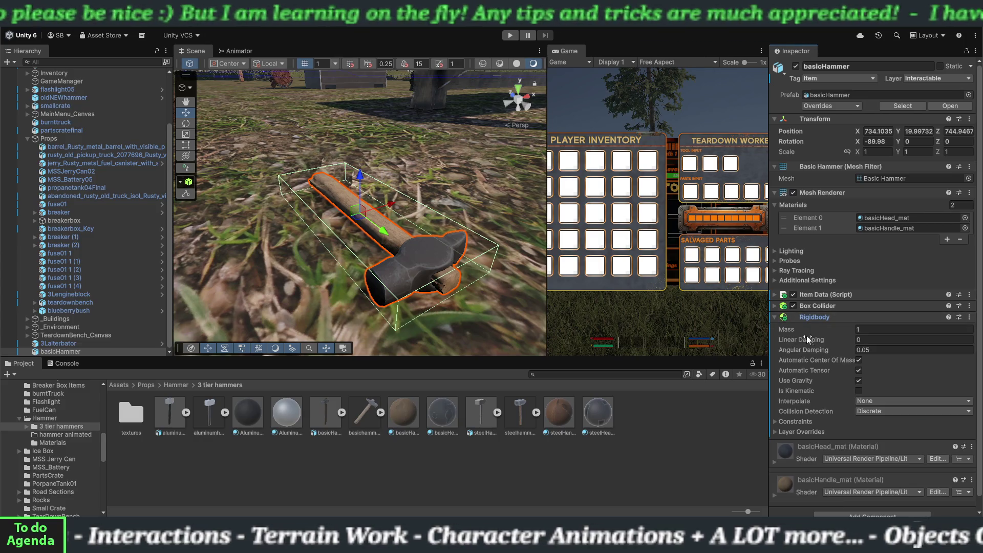
pyautogui.click(860, 330)
pyautogui.write('.5')
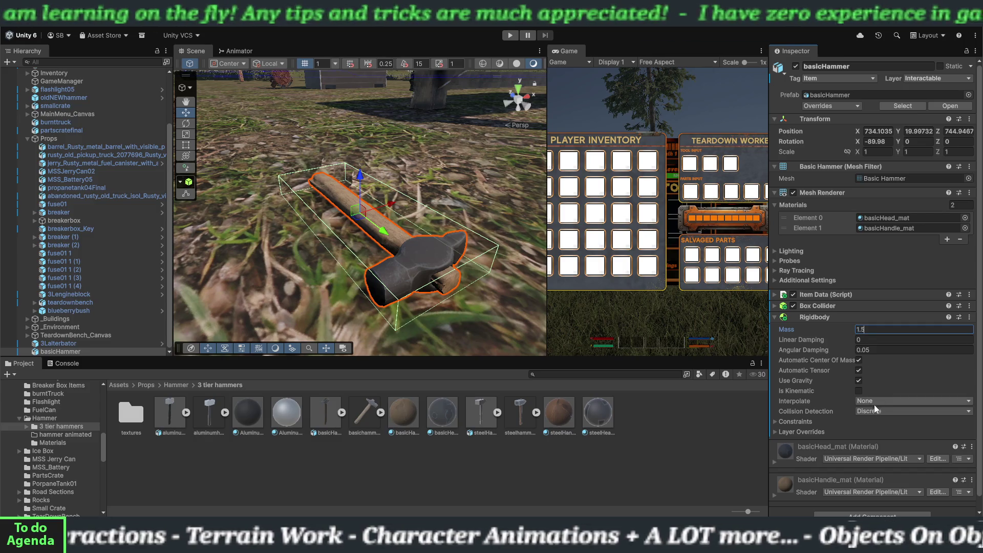
pyautogui.click(877, 412)
pyautogui.click(878, 433)
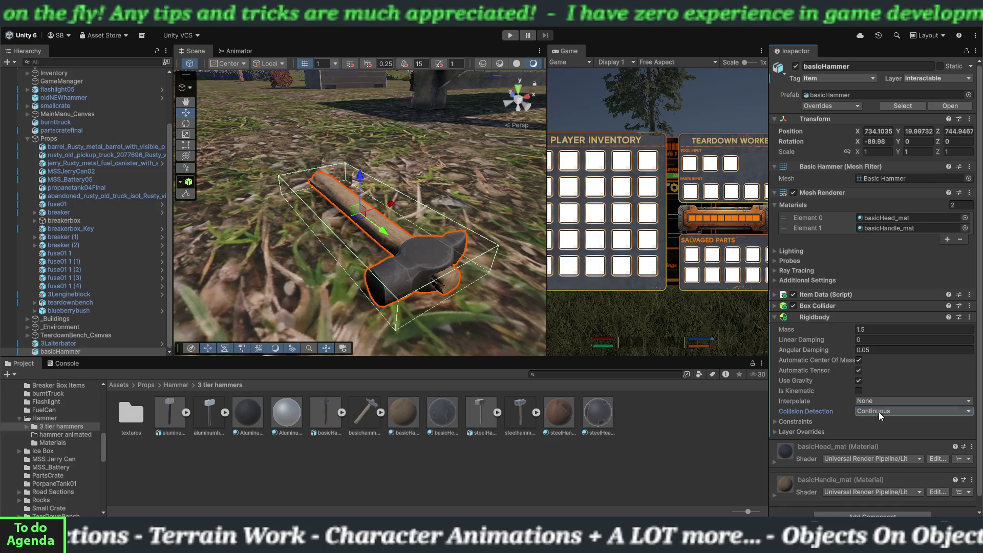
pyautogui.click(814, 317)
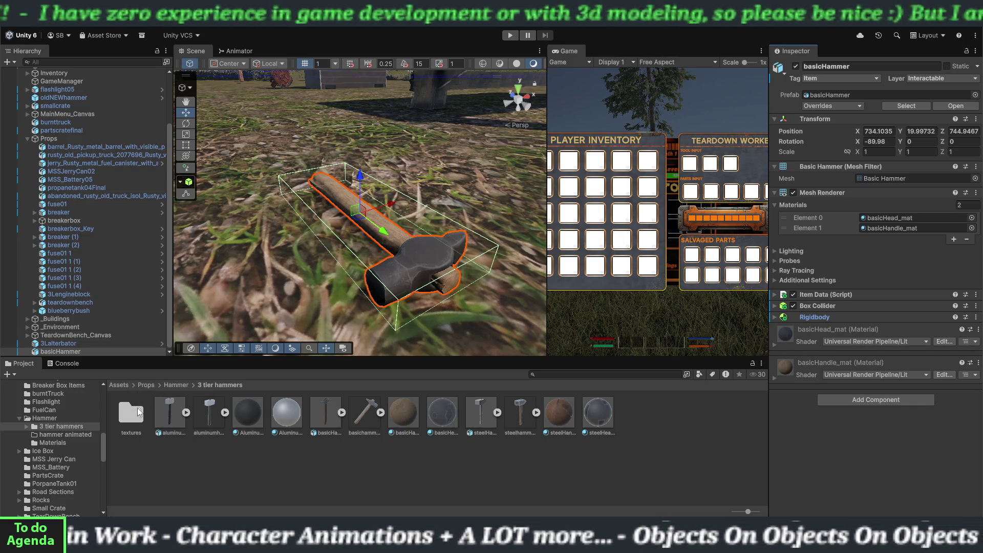
pyautogui.click(781, 295)
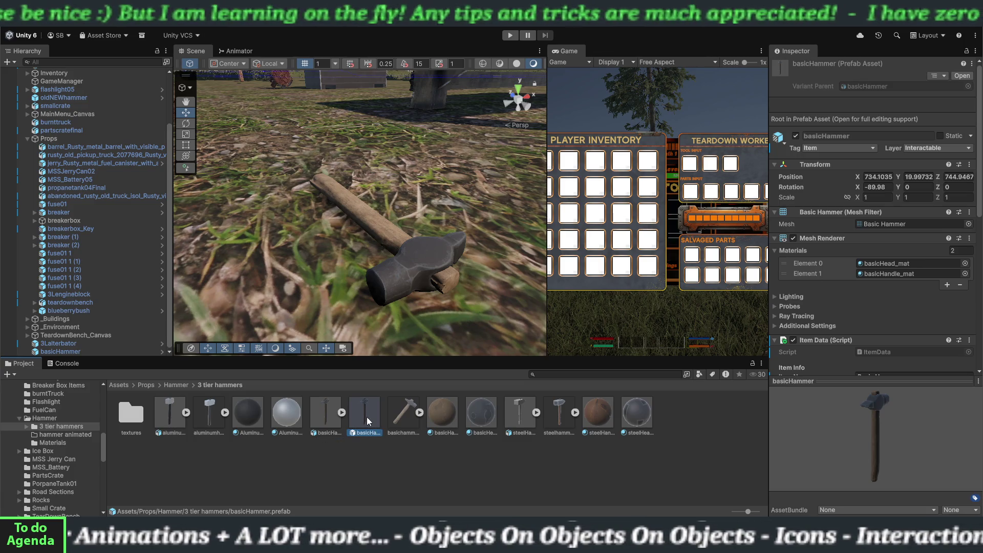
# - Assign the basicHammer prefab as Item Prefab, then select the aluminumHammer model
pyautogui.scroll(-3, 792, 335)
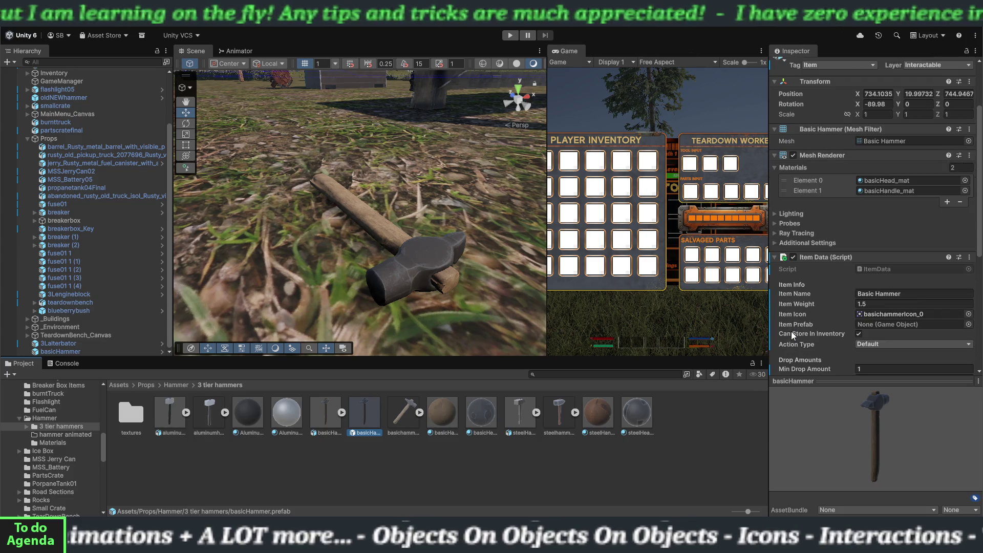
pyautogui.moveTo(370, 424)
pyautogui.mouseDown()
pyautogui.moveTo(413, 433)
pyautogui.moveTo(809, 371)
pyautogui.moveTo(909, 302)
pyautogui.moveTo(896, 264)
pyautogui.mouseUp()
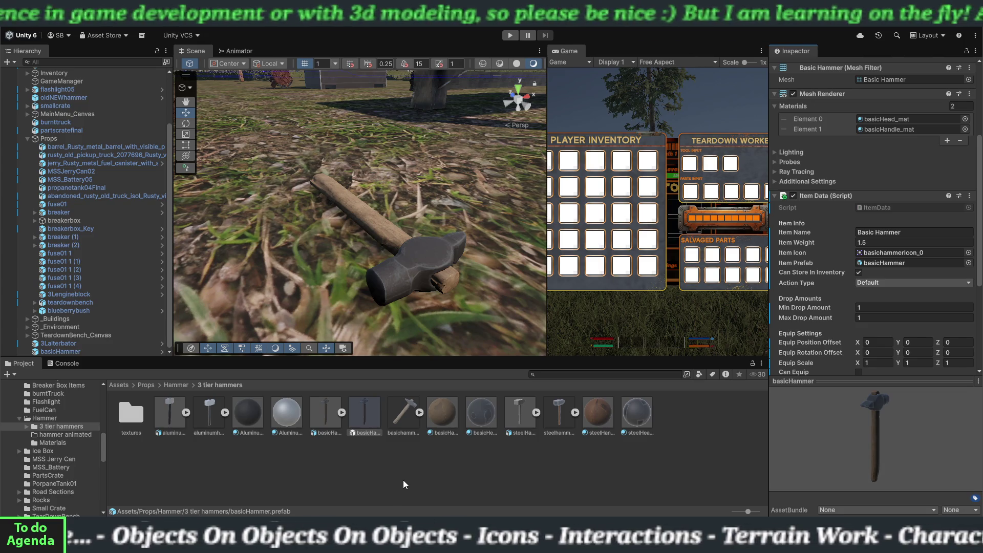
pyautogui.click(173, 424)
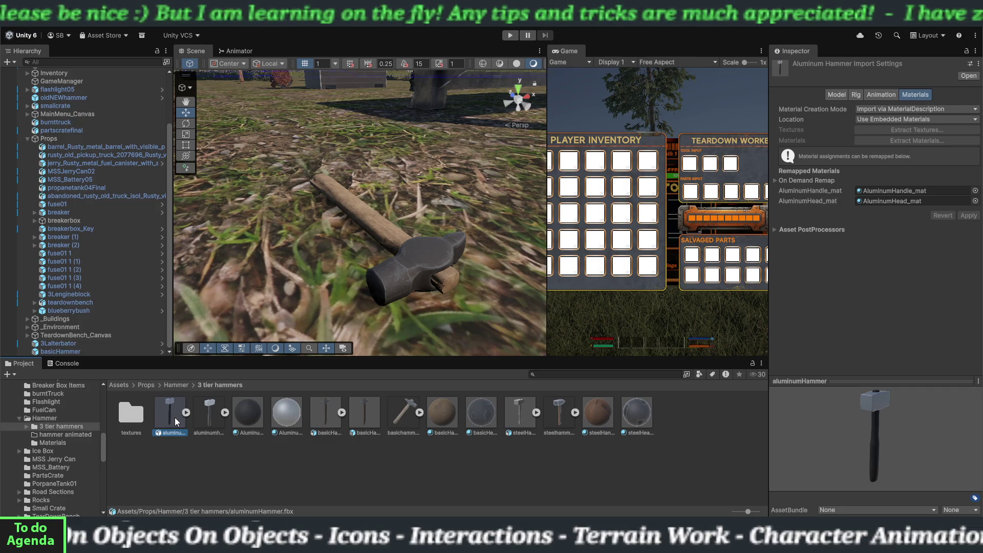
# - Place the aluminumHammer model in the scene and attach the ItemData script
pyautogui.moveTo(174, 415)
pyautogui.mouseDown()
pyautogui.moveTo(255, 263)
pyautogui.moveTo(265, 180)
pyautogui.moveTo(245, 190)
pyautogui.moveTo(254, 164)
pyautogui.moveTo(348, 130)
pyautogui.moveTo(375, 144)
pyautogui.mouseUp()
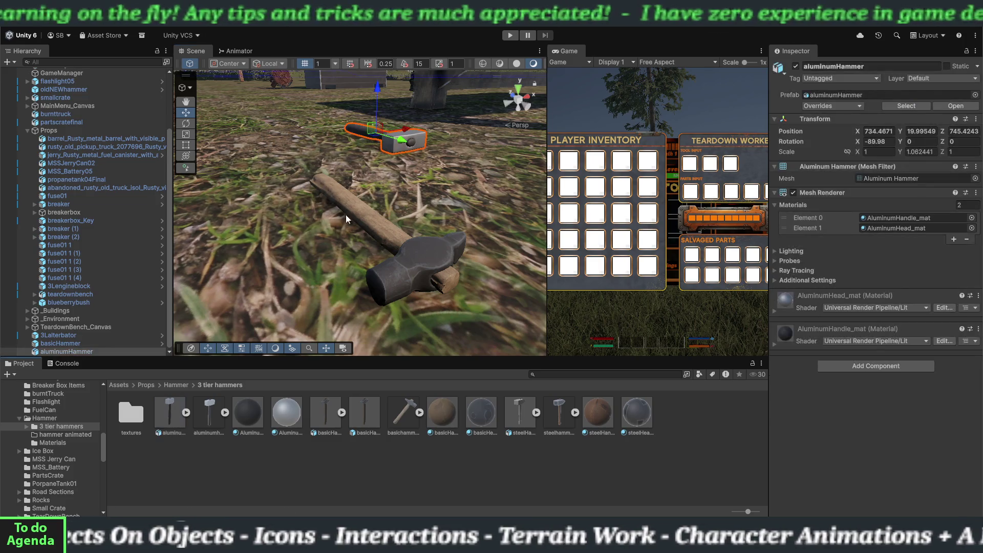
pyautogui.scroll(-10, 64, 455)
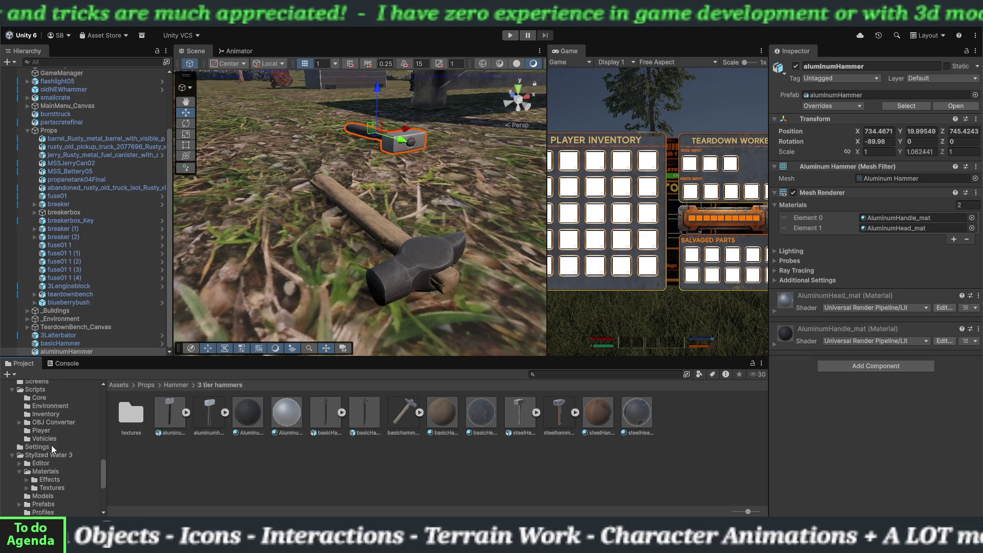
pyautogui.click(48, 415)
pyautogui.click(288, 419)
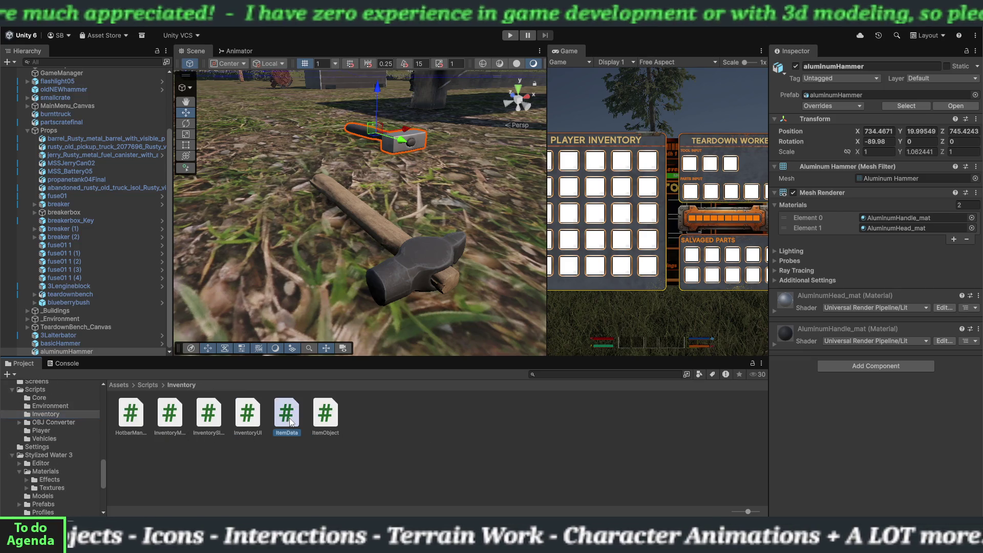
pyautogui.moveTo(118, 361); pyautogui.dragTo(84, 351)
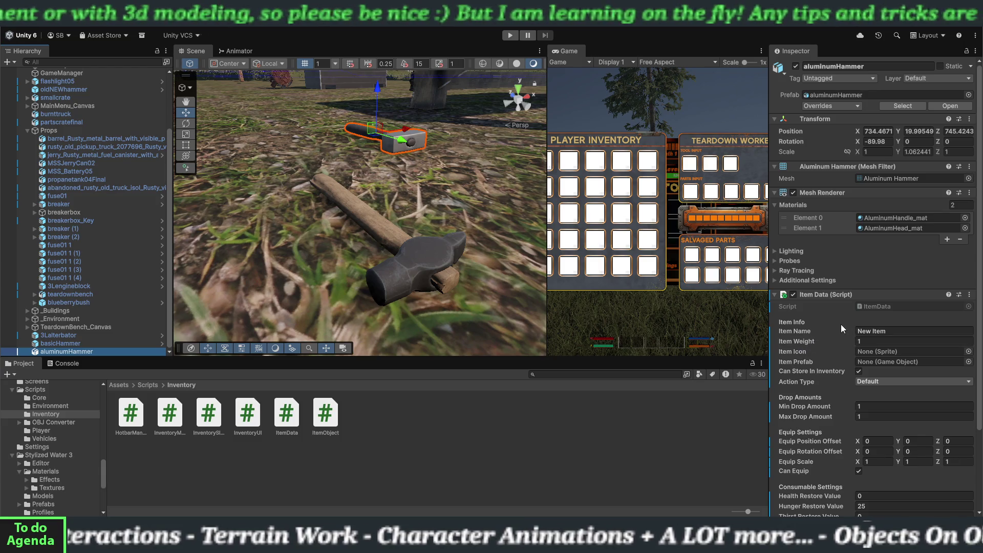
# - Name the item Aluminum Hammer and set its icon to aluminumhammerIcon_0
pyautogui.click(864, 331)
pyautogui.write('Aluminum Hammer')
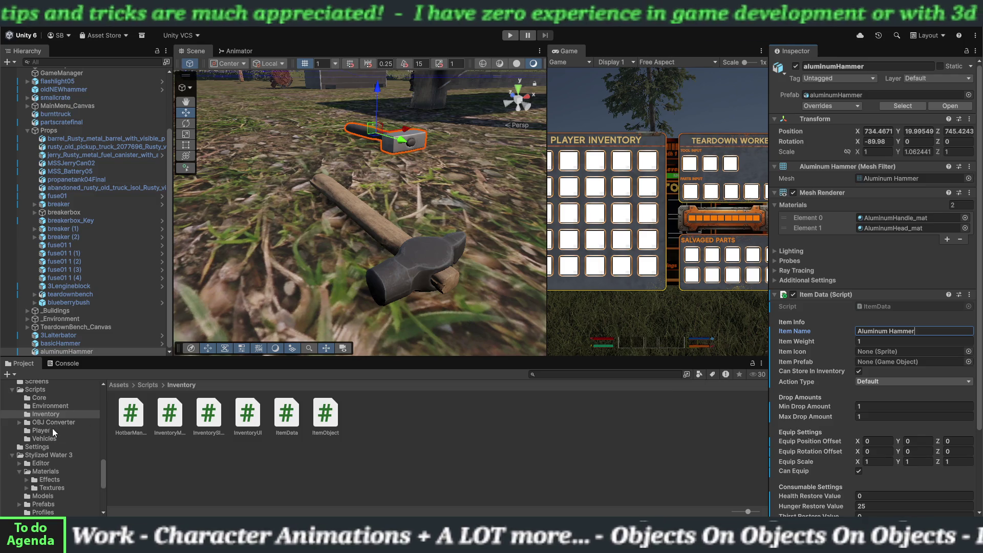
pyautogui.scroll(10, 53, 428)
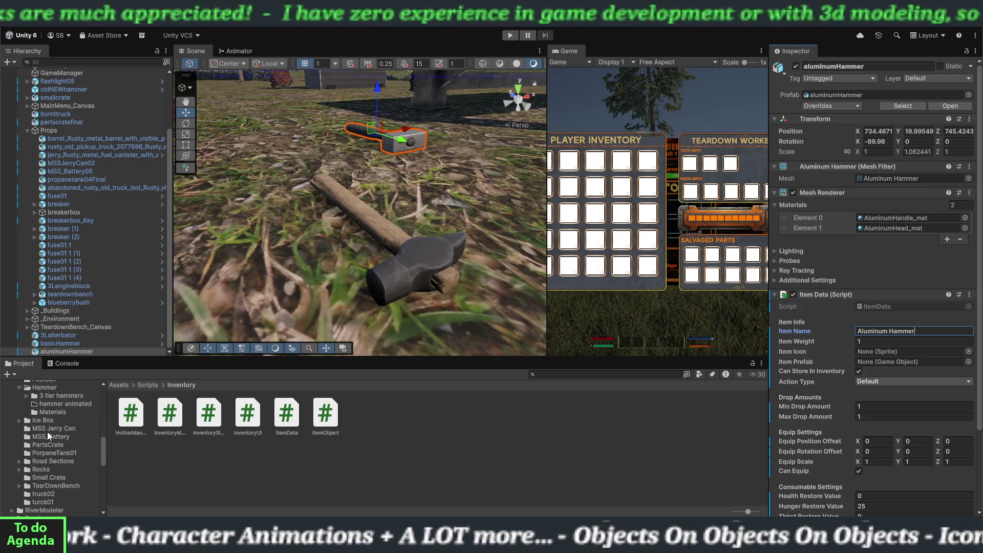
pyautogui.click(57, 396)
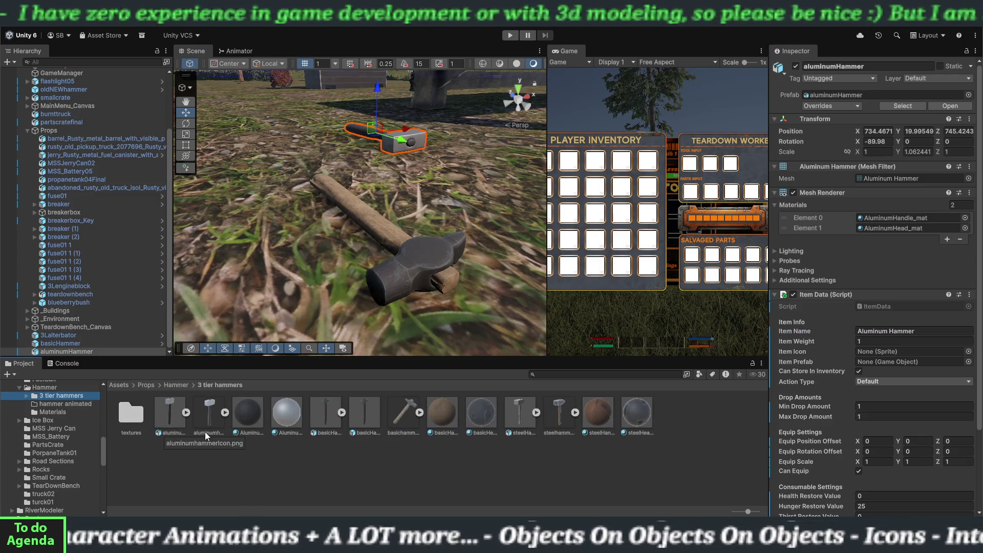
pyautogui.moveTo(210, 416)
pyautogui.mouseDown()
pyautogui.moveTo(685, 403)
pyautogui.moveTo(880, 355)
pyautogui.mouseUp()
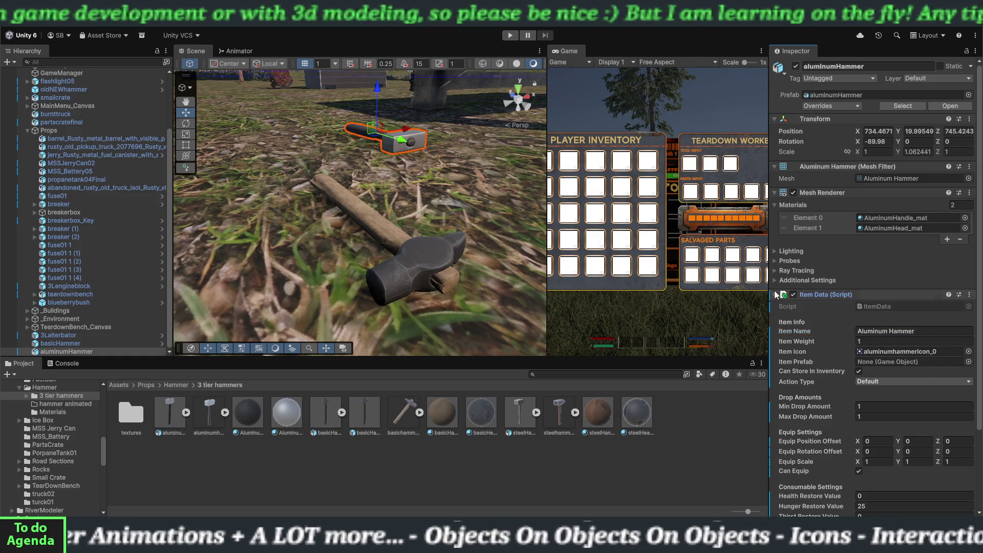
# - Add a Rigidbody to the aluminum hammer with Collision Detection set to Continuous
pyautogui.click(818, 294)
pyautogui.click(875, 374)
pyautogui.write('ri')
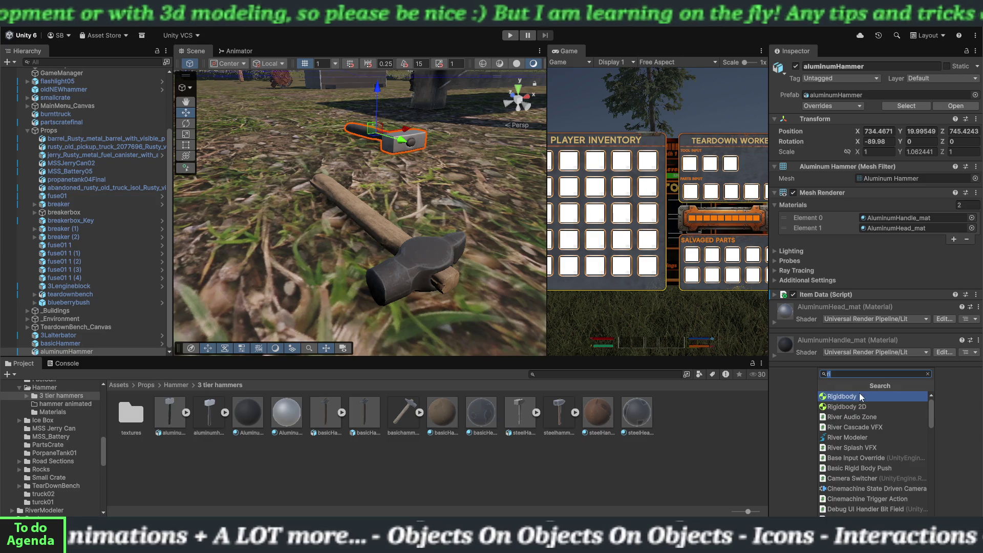
pyautogui.click(860, 397)
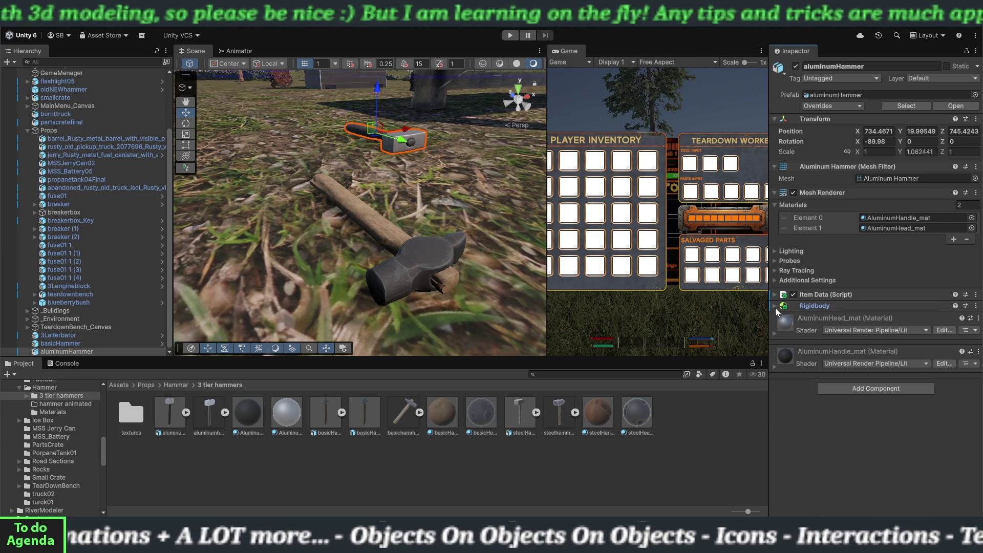
pyautogui.click(798, 305)
pyautogui.click(883, 400)
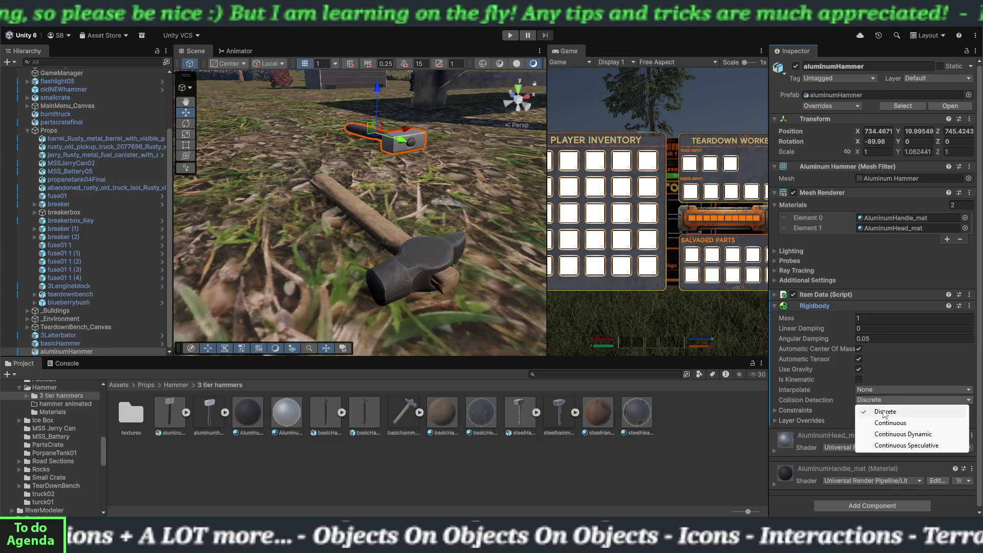
pyautogui.click(889, 422)
pyautogui.click(774, 307)
# - Add a Box Collider to the aluminum hammer
pyautogui.click(849, 388)
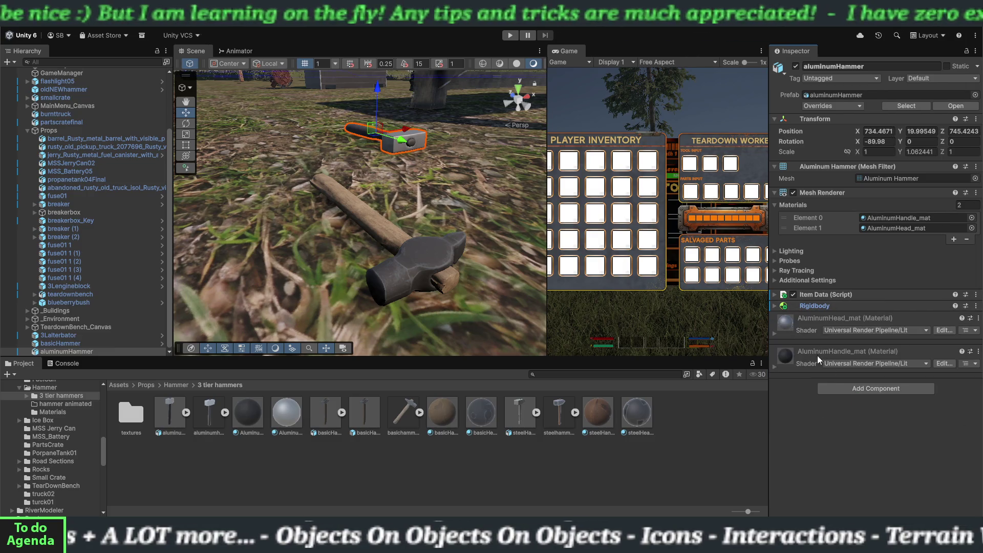
pyautogui.write('ribo')
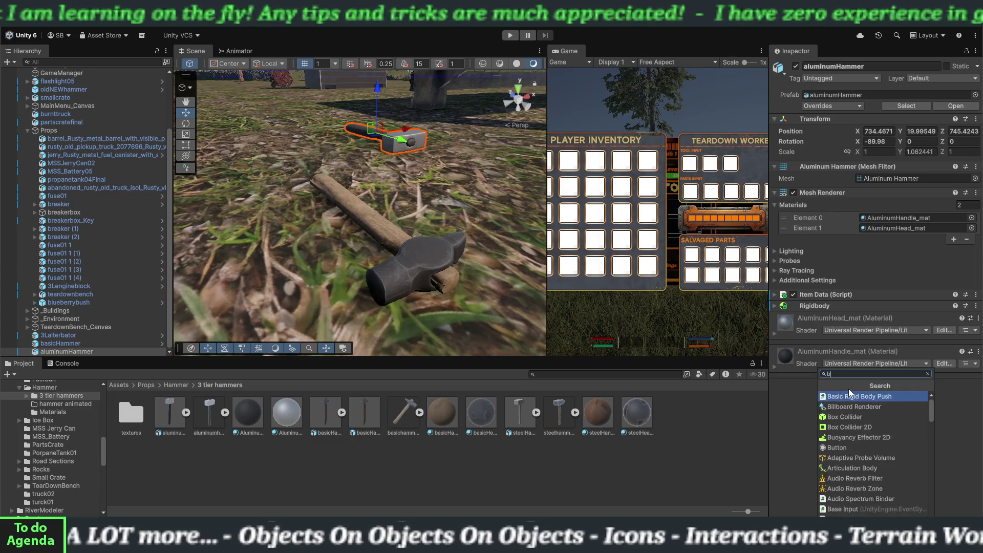
pyautogui.click(850, 395)
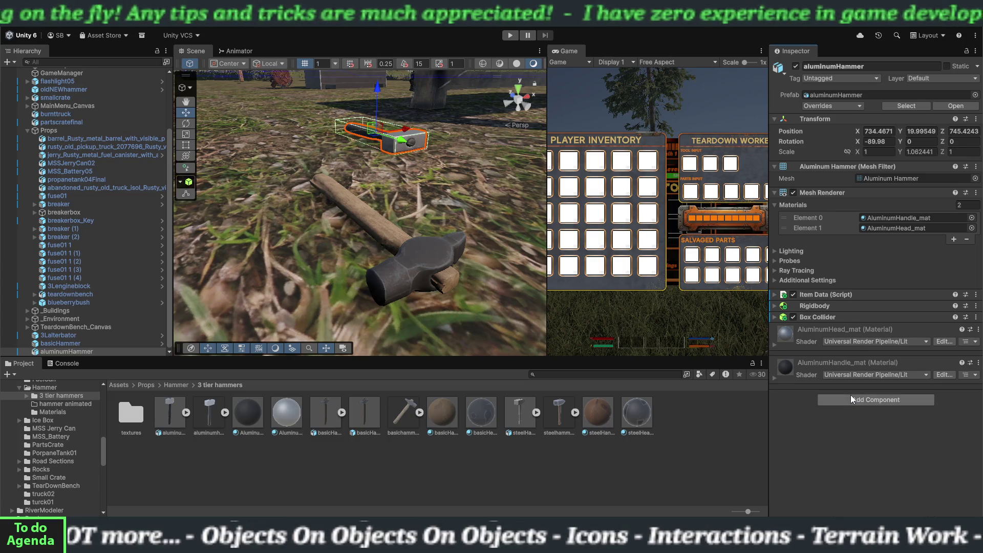
pyautogui.click(775, 317)
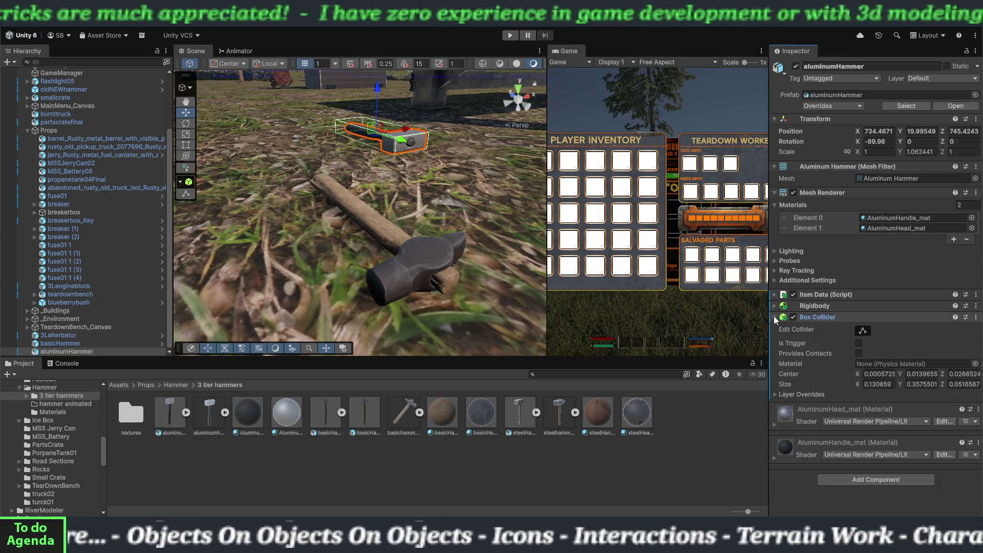
pyautogui.click(774, 318)
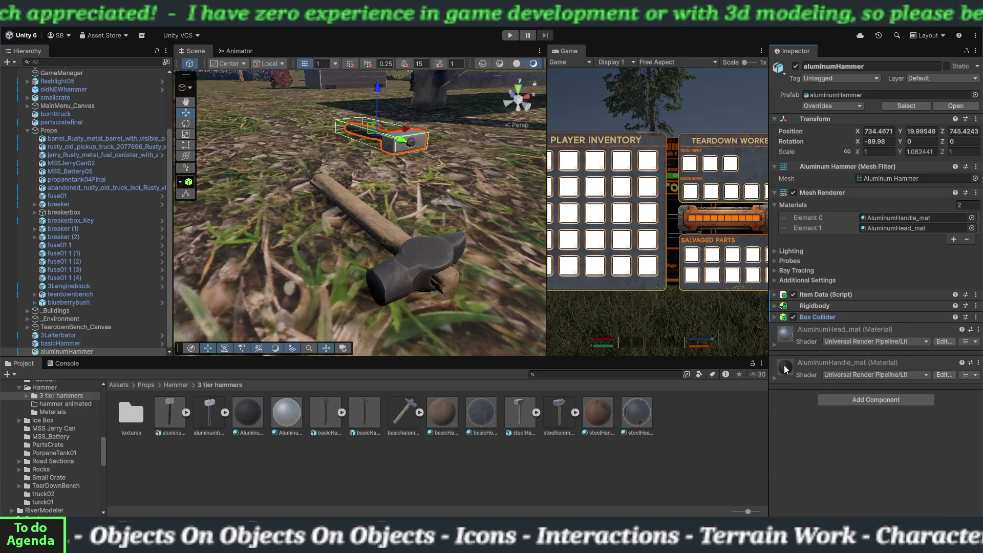
pyautogui.click(774, 295)
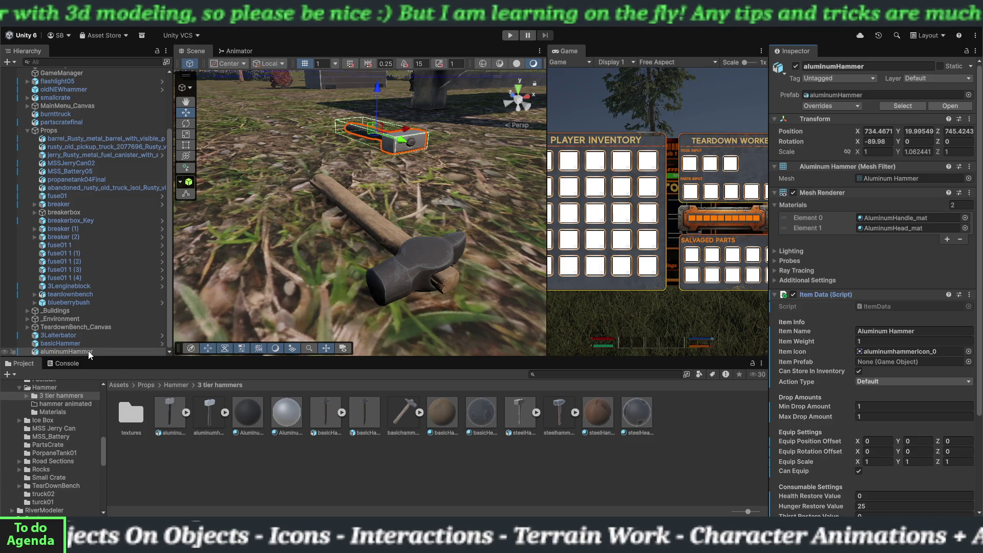
# - Save aluminumHammer as its own Item Prefab, turn off Can Equip, and place a steelHammer in the scene
pyautogui.moveTo(88, 351); pyautogui.dragTo(210, 461)
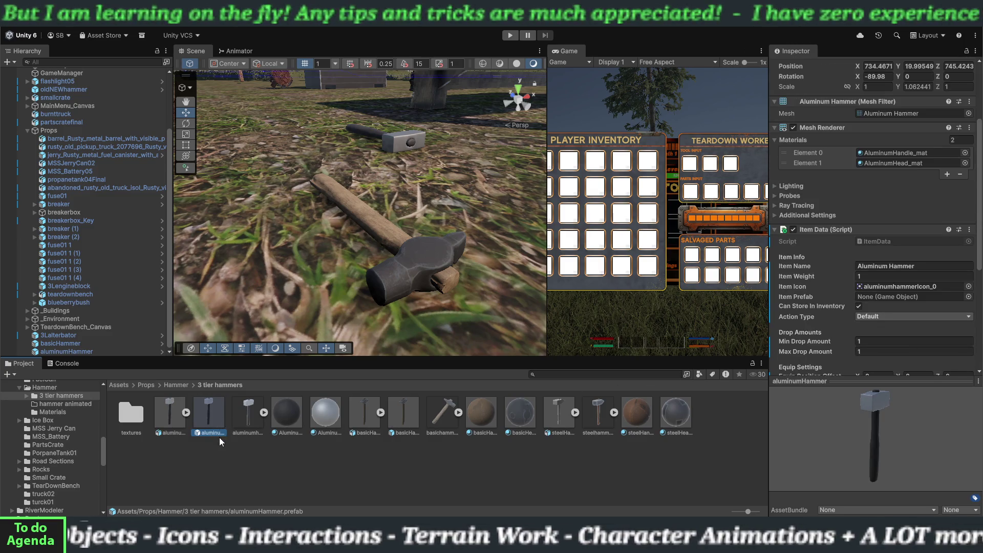
pyautogui.moveTo(218, 436)
pyautogui.mouseDown()
pyautogui.moveTo(217, 419)
pyautogui.moveTo(563, 307)
pyautogui.moveTo(893, 258)
pyautogui.moveTo(890, 236)
pyautogui.mouseUp()
pyautogui.scroll(-3, 870, 256)
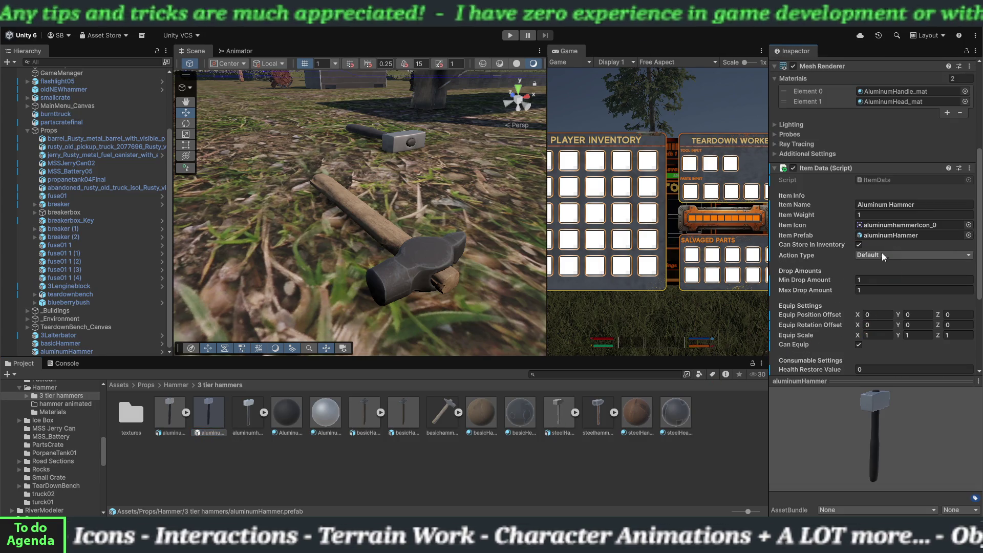
pyautogui.click(858, 344)
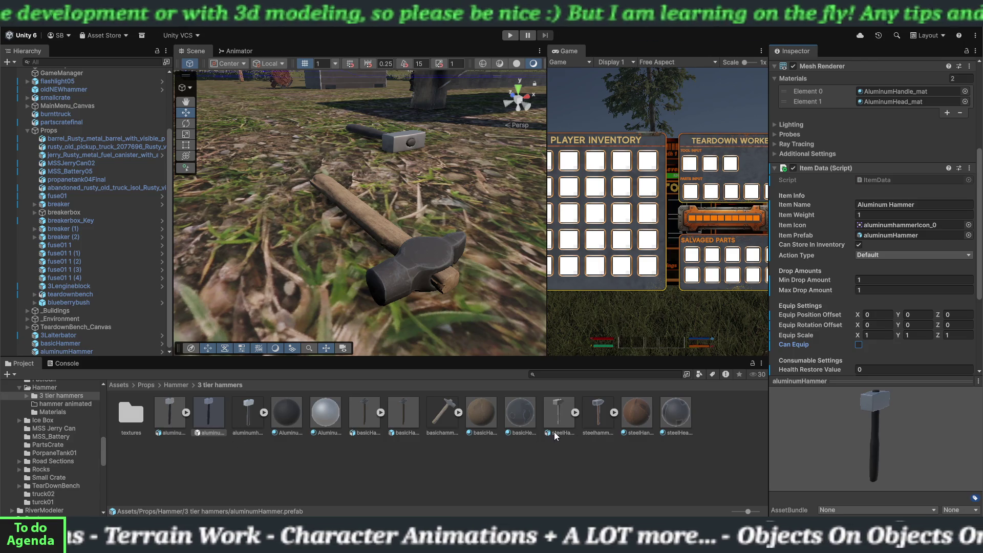
pyautogui.moveTo(560, 419)
pyautogui.mouseDown()
pyautogui.moveTo(395, 214)
pyautogui.moveTo(487, 191)
pyautogui.moveTo(511, 148)
pyautogui.mouseUp()
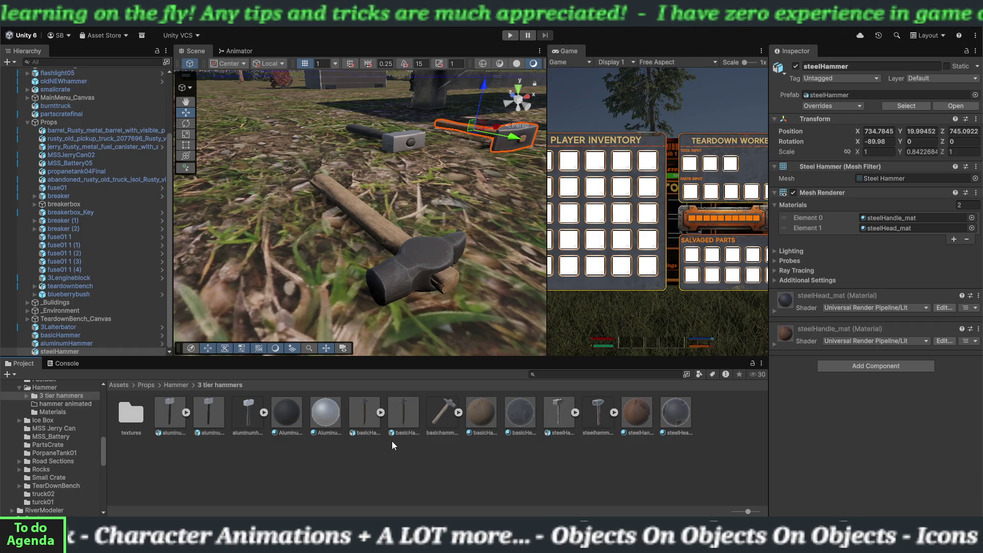
# - Attach ItemData to steelHammer with Item Name 'Steel Hammer' and Item Weight 2.3
pyautogui.scroll(-5, 57, 450)
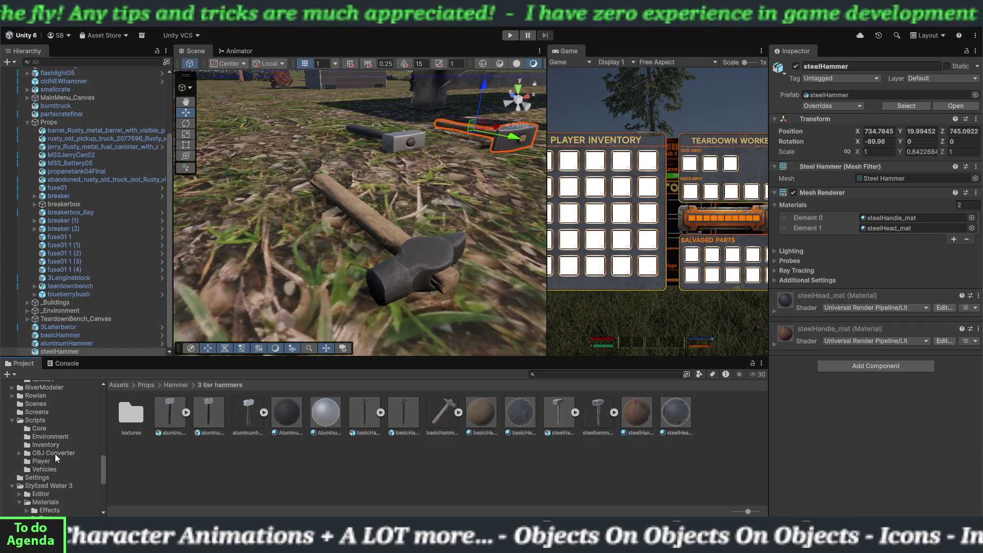
pyautogui.click(52, 444)
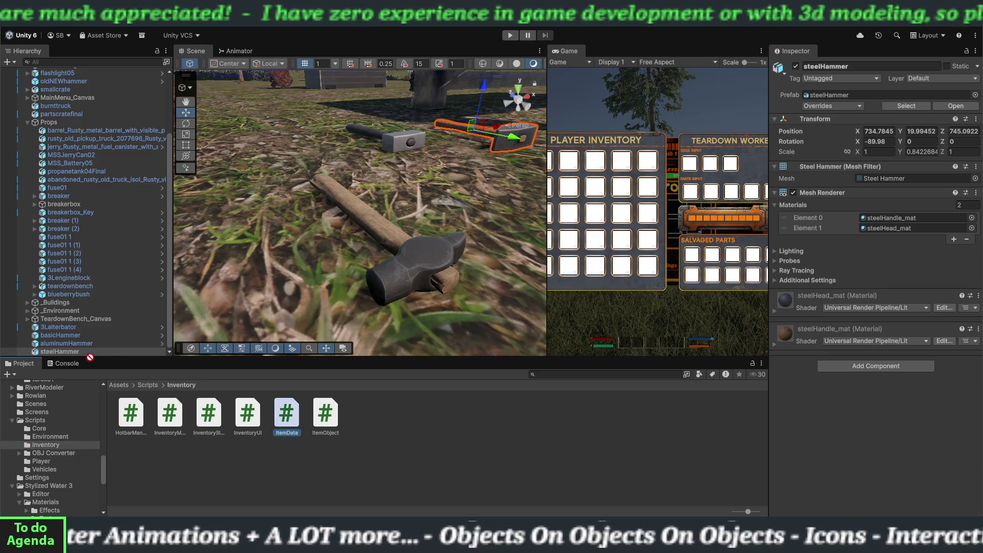
pyautogui.moveTo(88, 354); pyautogui.dragTo(78, 351)
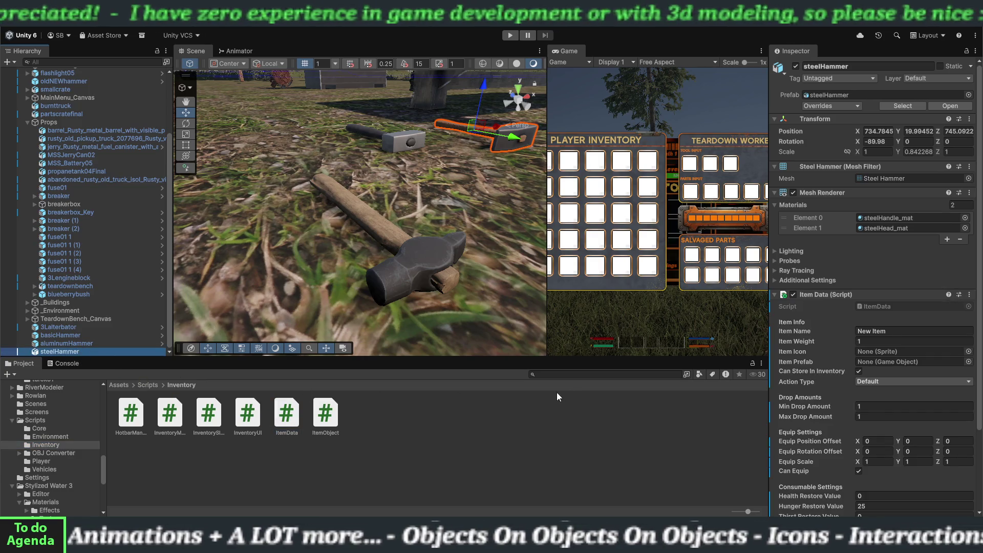
pyautogui.click(869, 331)
pyautogui.write('Steel Hammer')
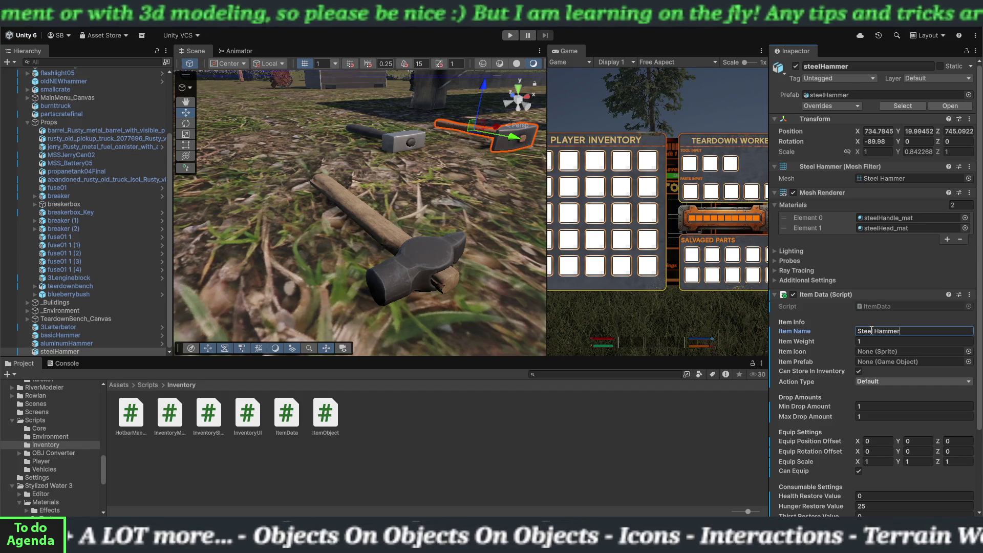
pyautogui.click(872, 341)
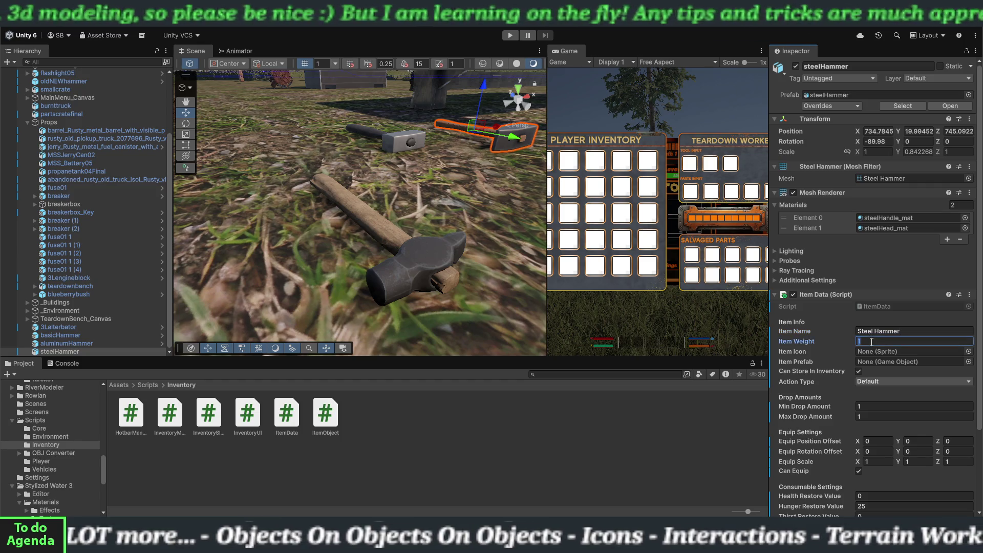
pyautogui.write('2.3')
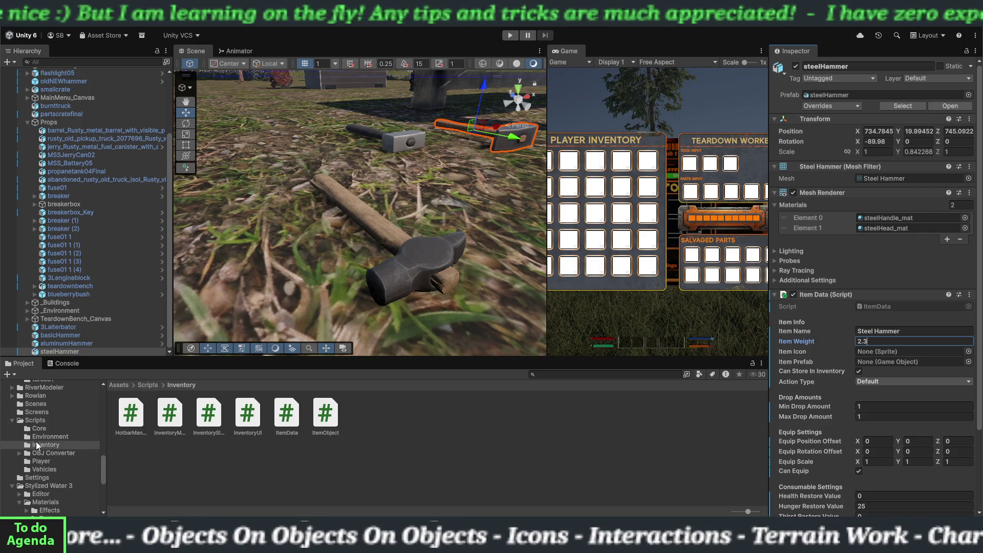
# - Assign steelhammerIcon as the Item Icon and uncheck Can Equip
pyautogui.scroll(3, 36, 441)
pyautogui.scroll(3, 36, 441)
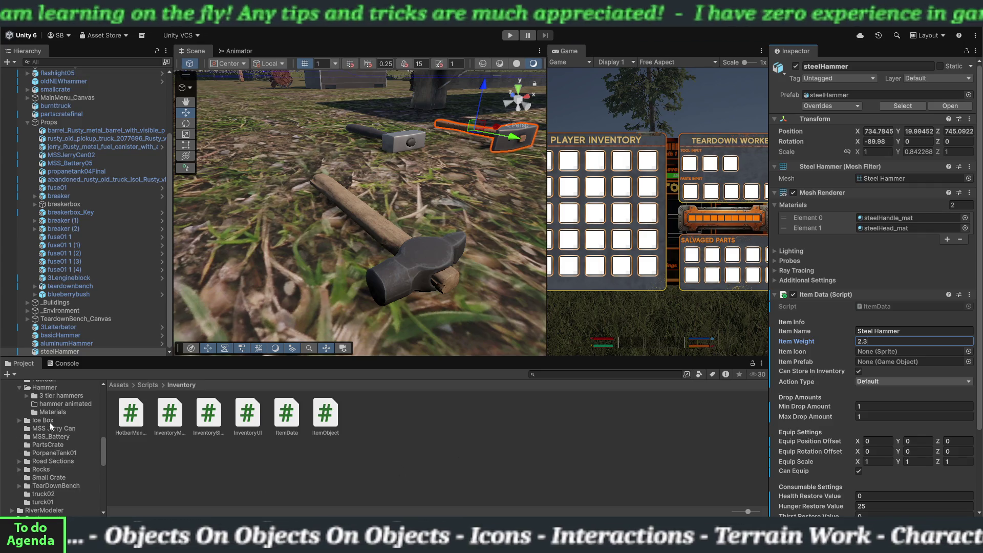
pyautogui.click(60, 395)
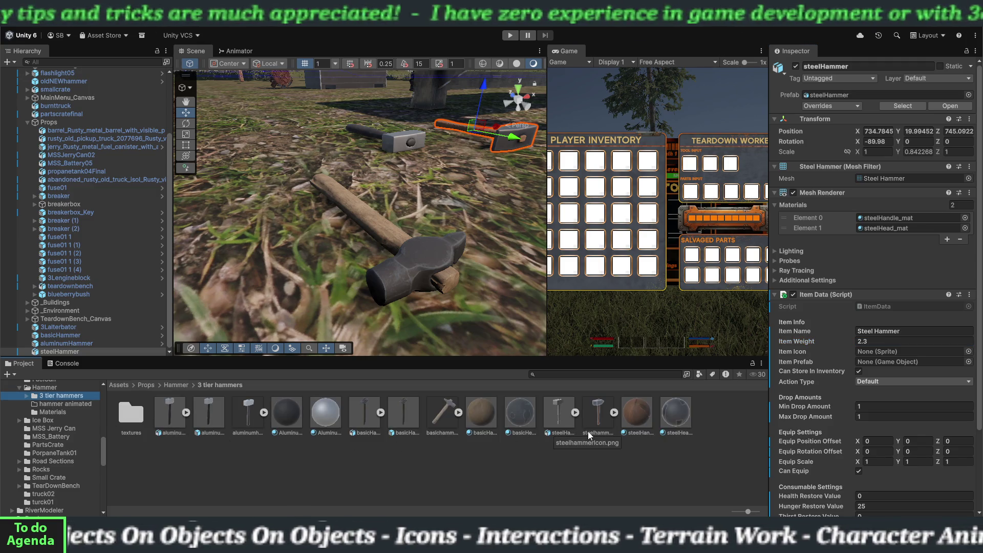
pyautogui.moveTo(587, 431)
pyautogui.mouseDown()
pyautogui.moveTo(598, 420)
pyautogui.moveTo(862, 351)
pyautogui.mouseUp()
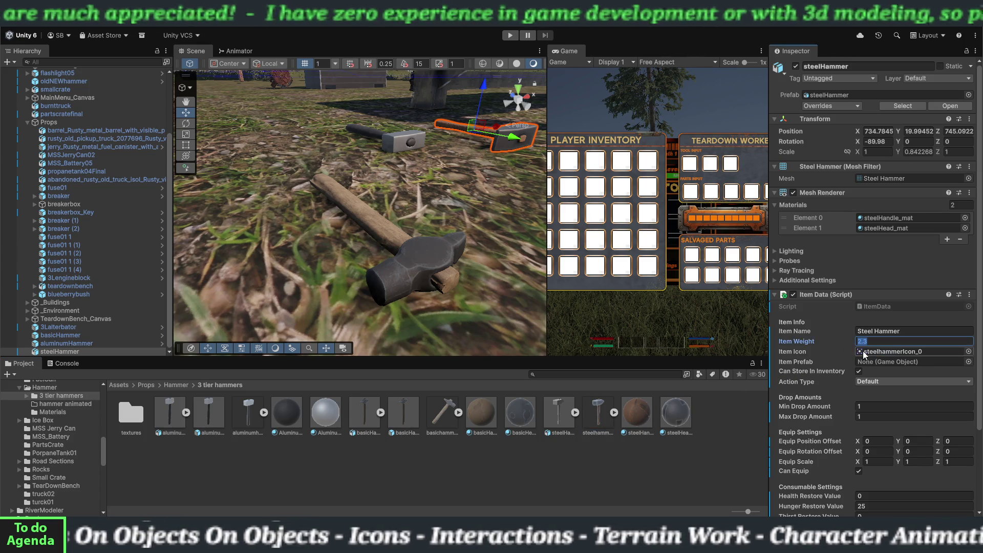
pyautogui.click(859, 471)
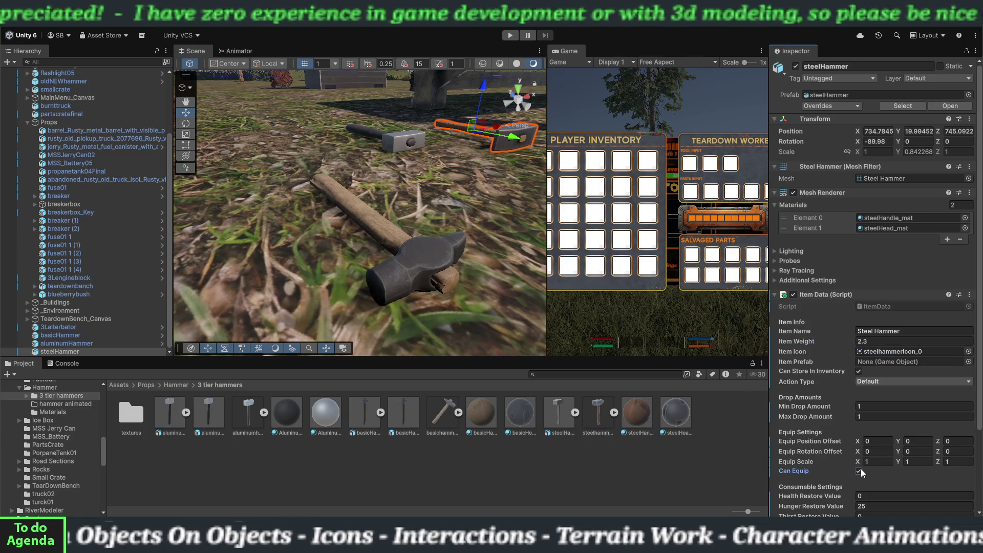
# - Add a Box Collider and a Rigidbody to the steel hammer
pyautogui.click(776, 294)
pyautogui.click(855, 373)
pyautogui.write('bo')
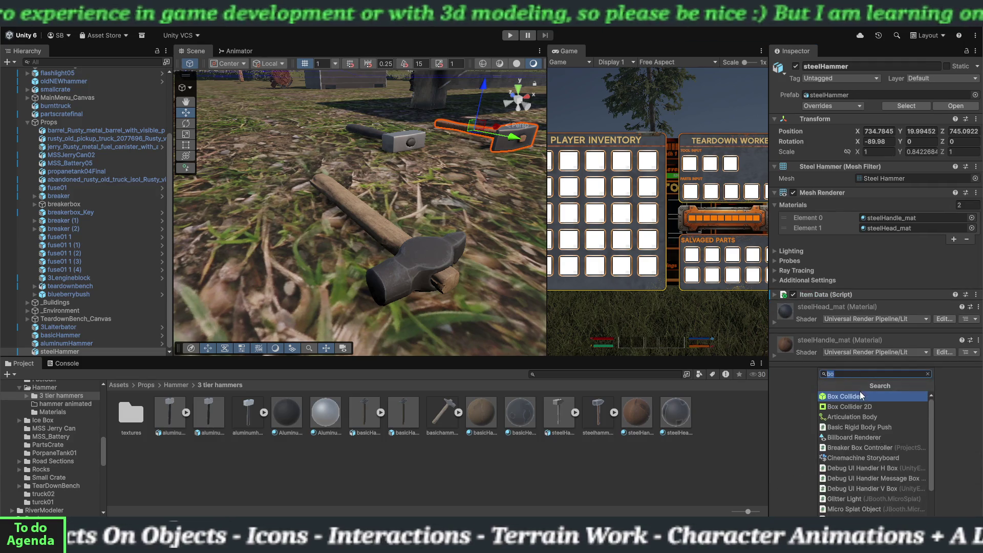
pyautogui.click(859, 392)
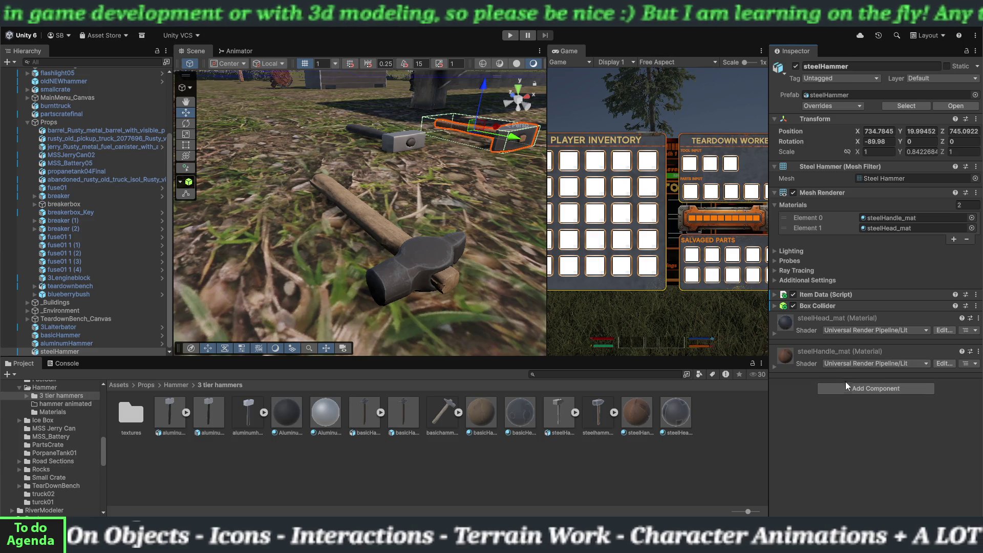
pyautogui.click(845, 381)
pyautogui.write('ri')
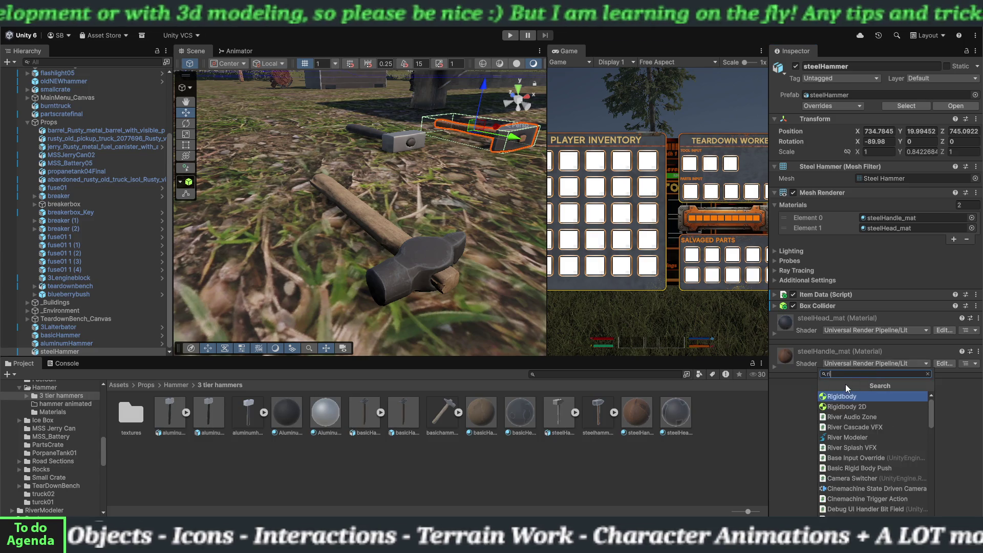
pyautogui.click(839, 398)
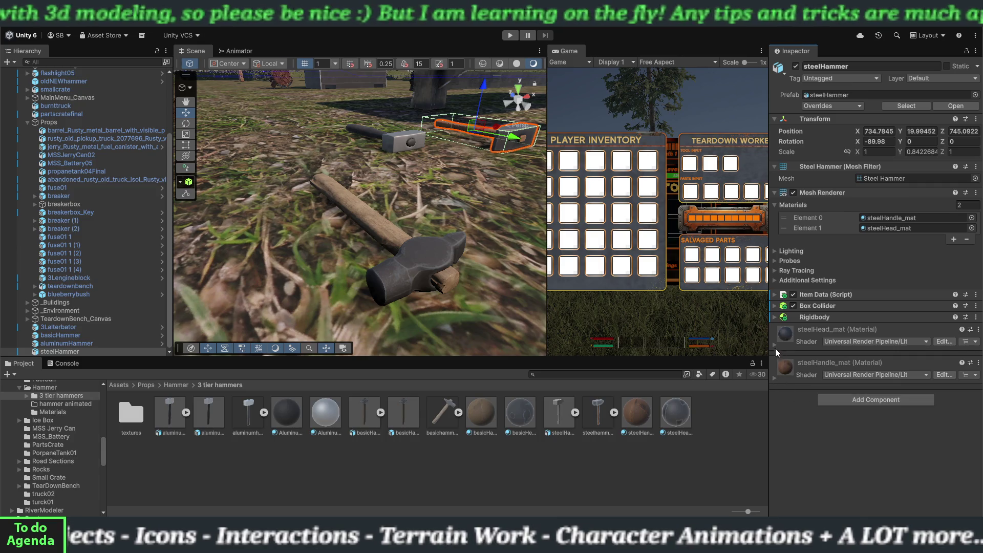
# - Set the steel hammer's Rigidbody mass to 2.3 and pick a Collision Detection mode
pyautogui.click(772, 318)
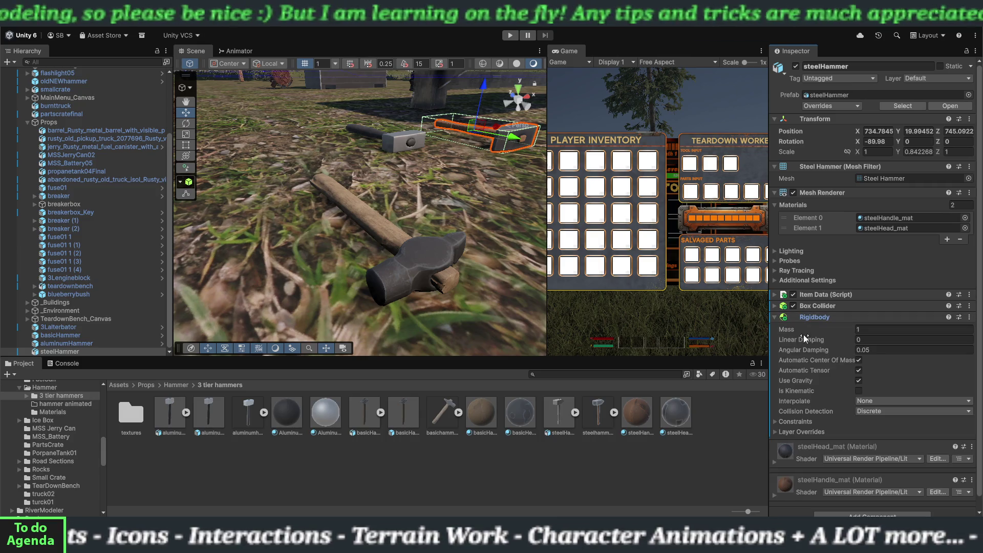
pyautogui.click(870, 330)
pyautogui.write('2.3')
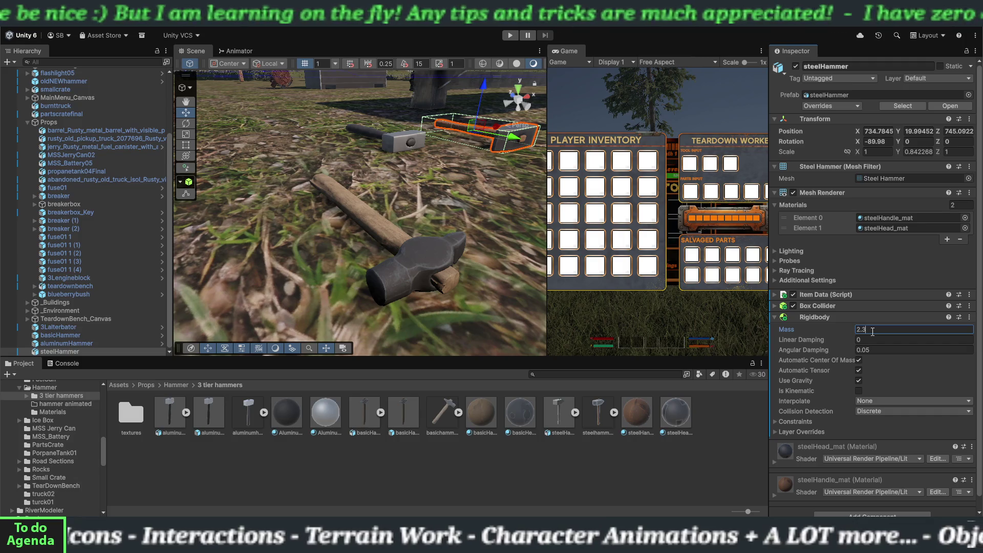
pyautogui.click(875, 411)
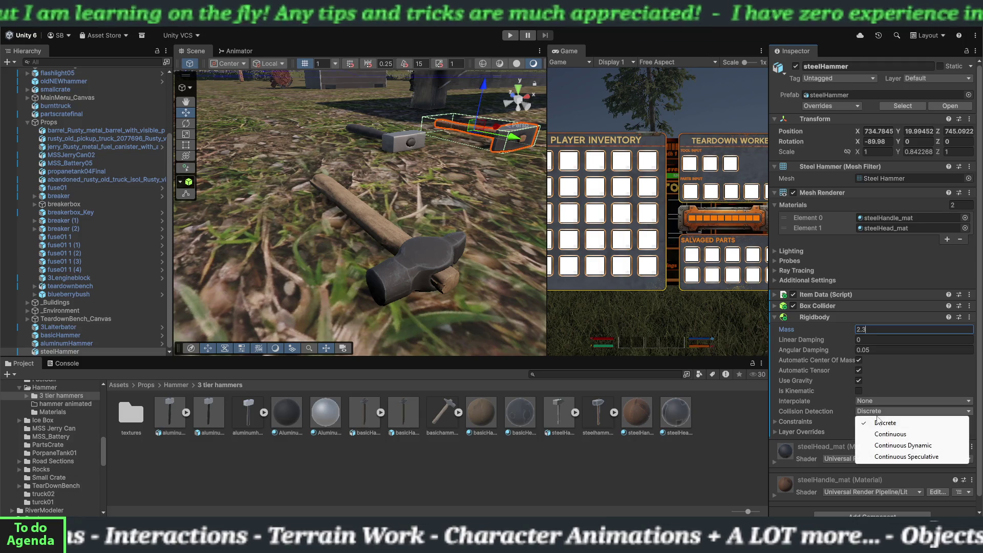
pyautogui.click(890, 433)
pyautogui.click(775, 318)
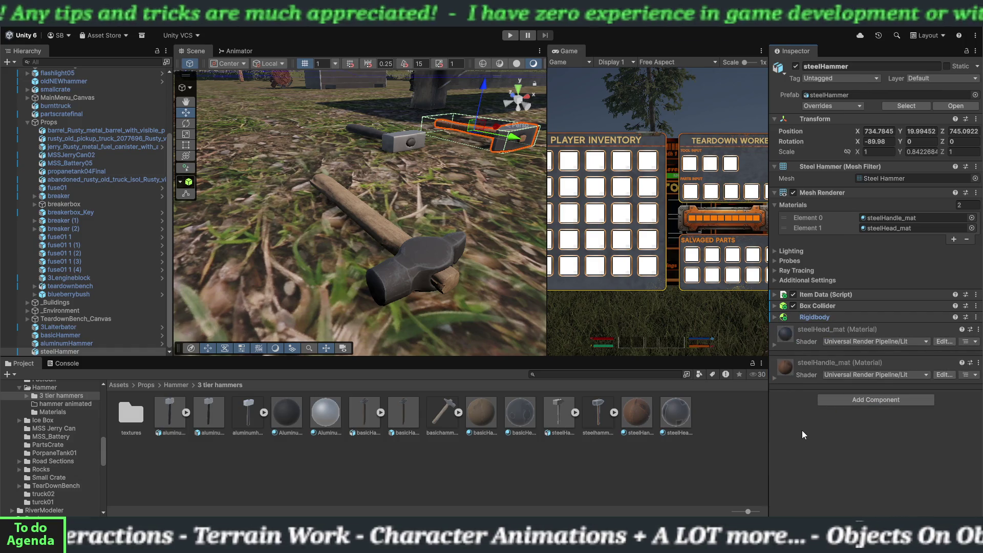
pyautogui.click(775, 296)
# - Save steelHammer as a prefab in the 3 tier hammers folder and assign it as Item Prefab
pyautogui.scroll(-5, 807, 371)
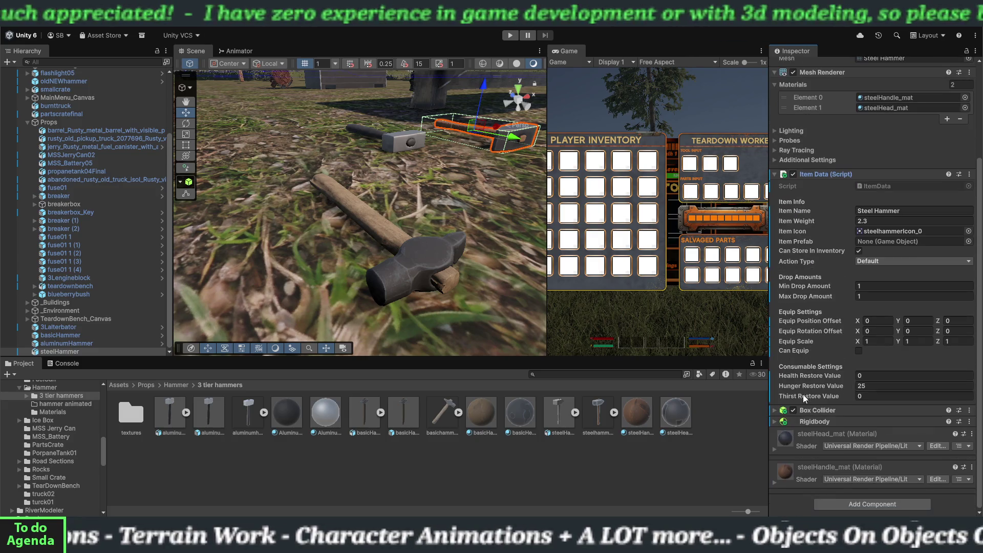
pyautogui.moveTo(72, 350); pyautogui.dragTo(217, 478)
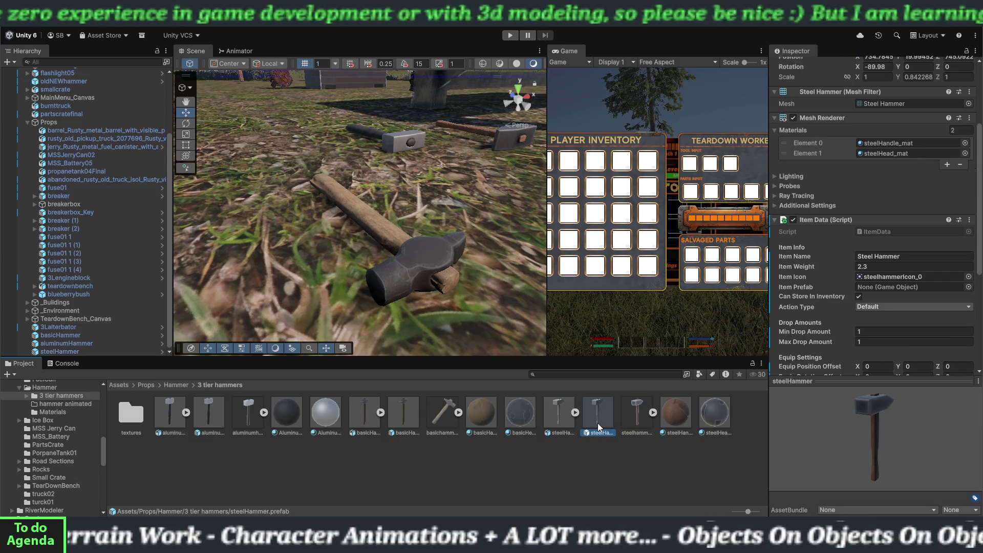
pyautogui.moveTo(598, 422); pyautogui.dragTo(870, 287)
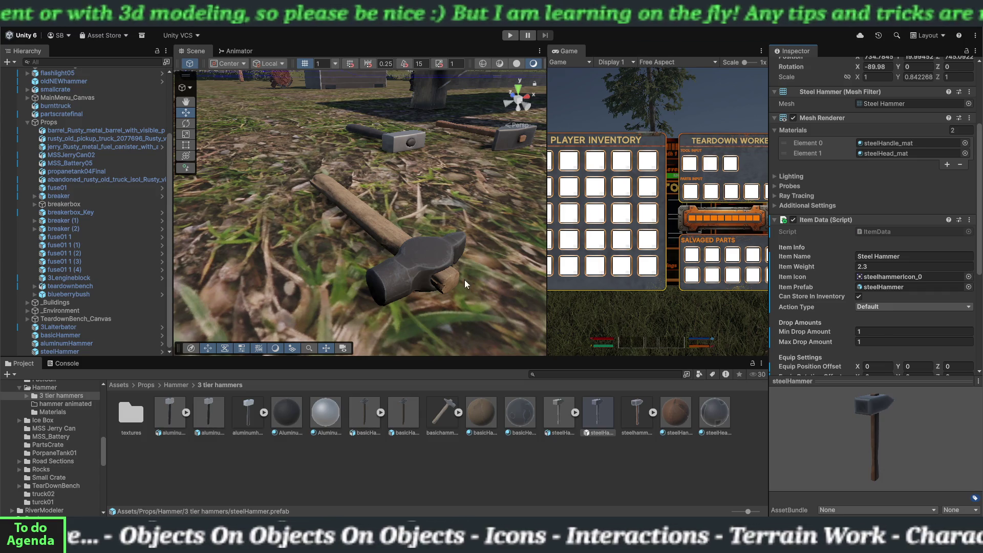
pyautogui.scroll(-10, 425, 281)
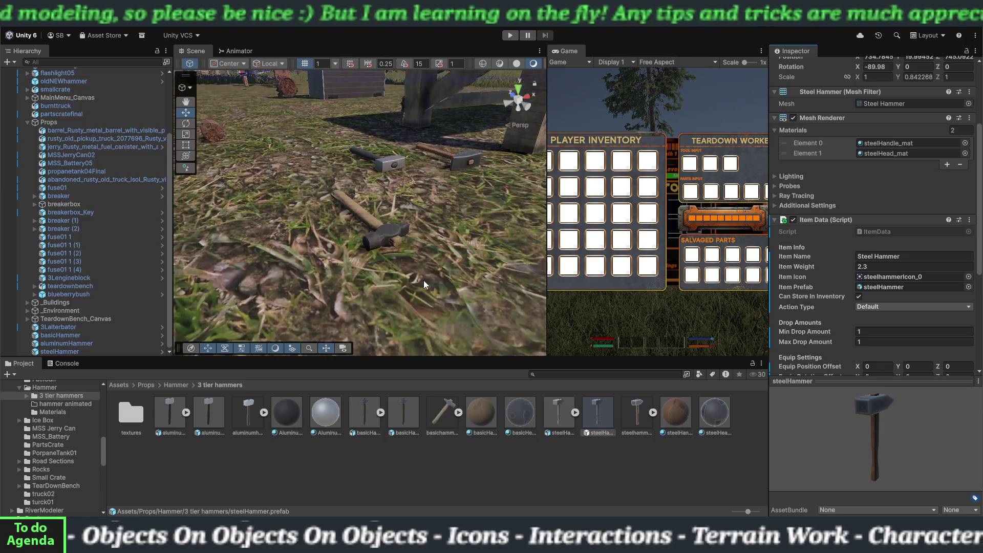
pyautogui.scroll(-10, 420, 281)
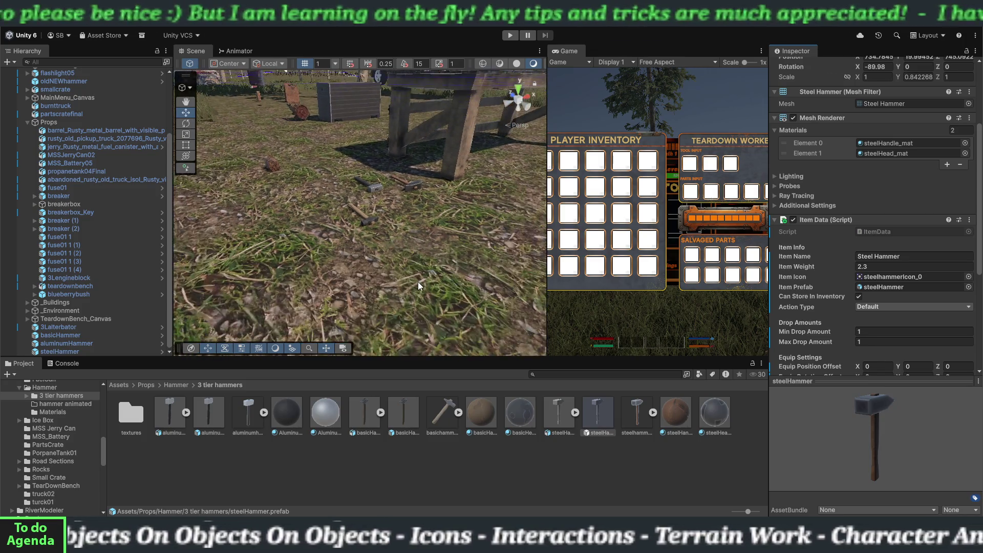
pyautogui.scroll(-3, 416, 286)
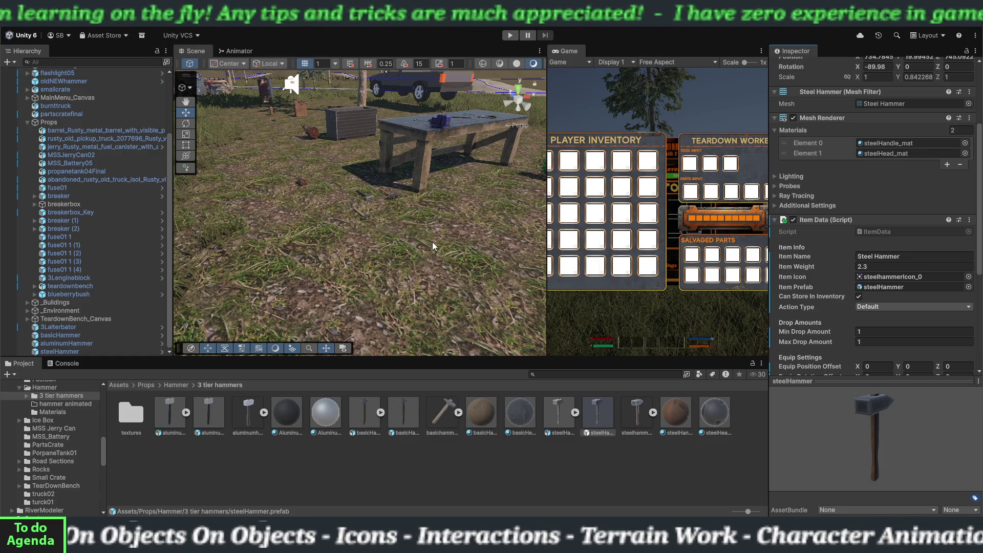
# - Play-test with a wider game view, walk up to the hammers and back, then stop
pyautogui.moveTo(546, 275); pyautogui.dragTo(364, 224)
pyautogui.hotkey('ctrl', 'p')
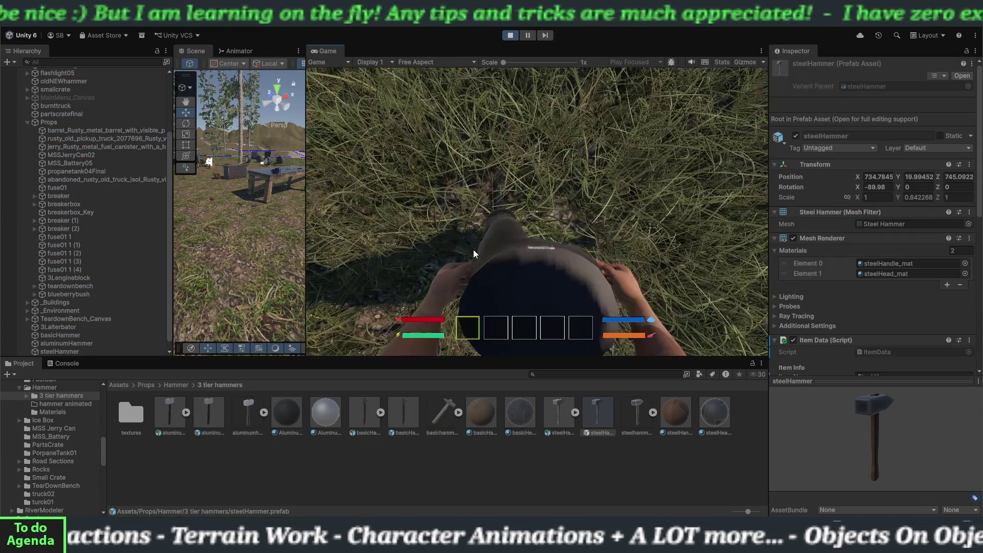
pyautogui.click(478, 247)
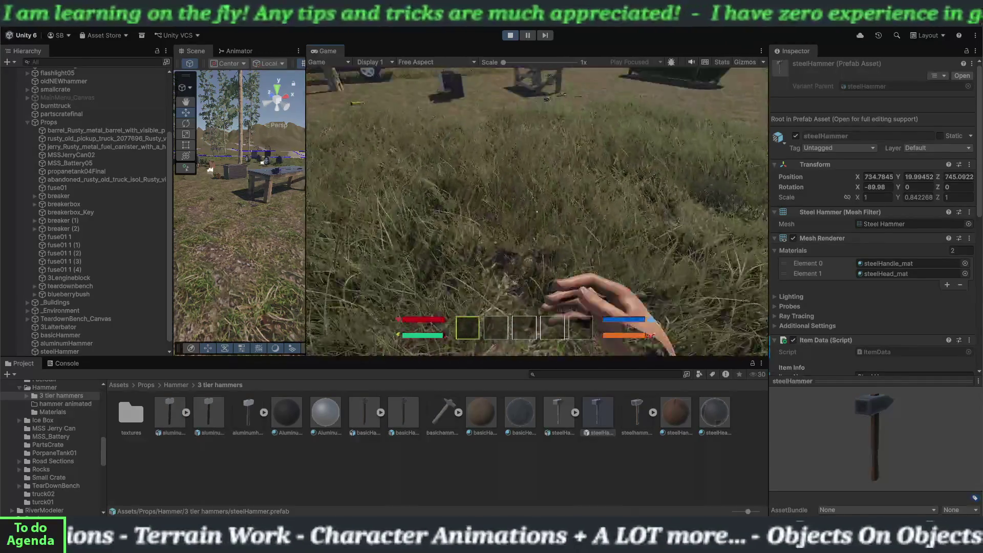
pyautogui.press('w')
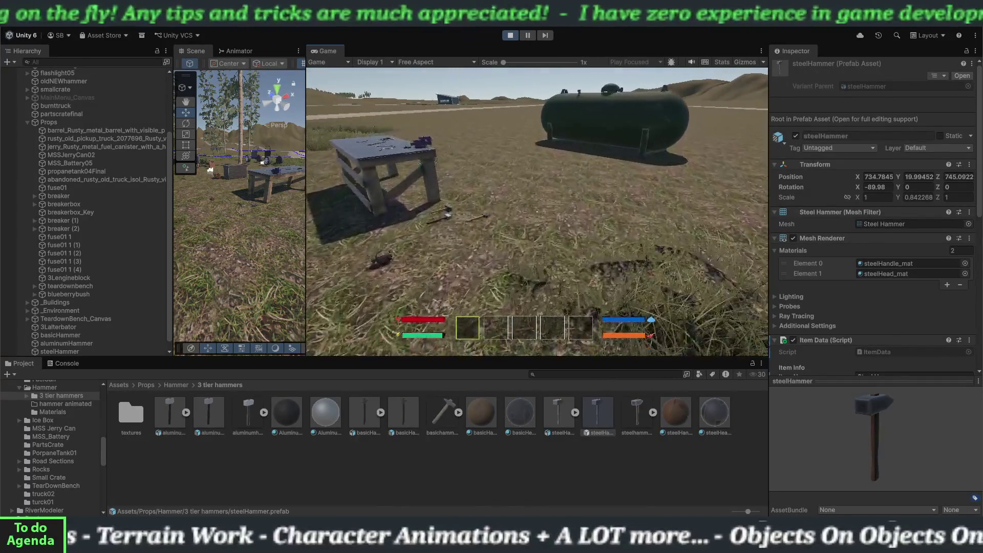
pyautogui.press('w')
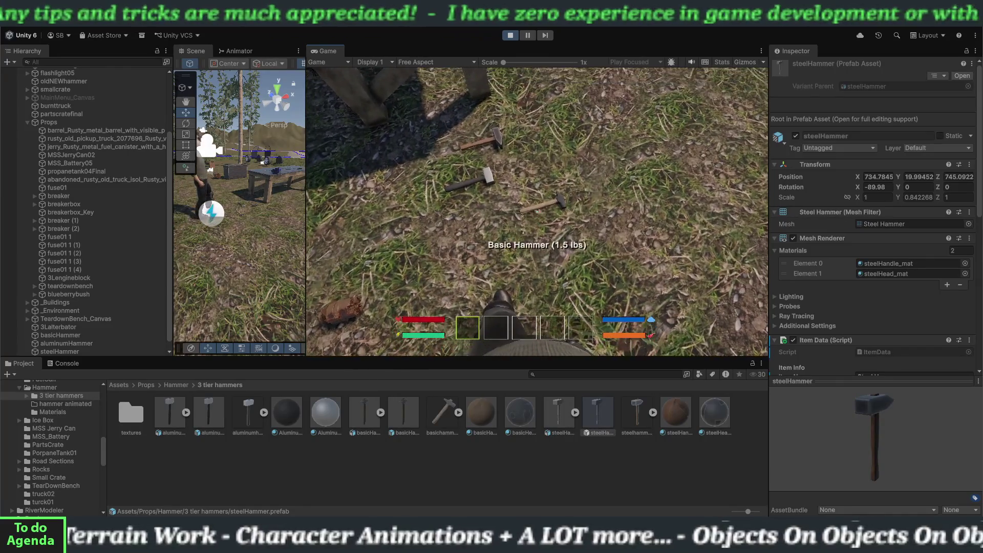
pyautogui.press('w')
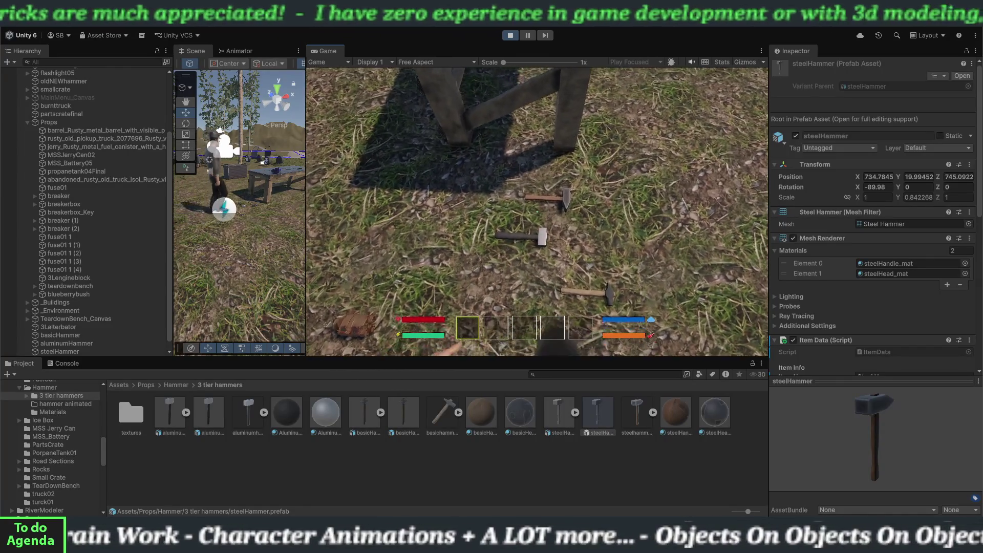
pyautogui.press('s')
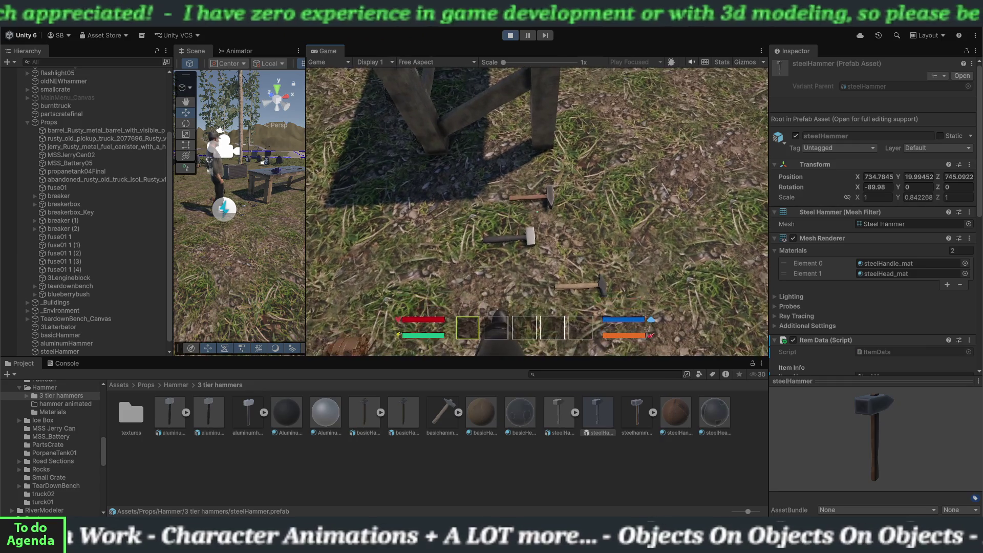
pyautogui.click(509, 35)
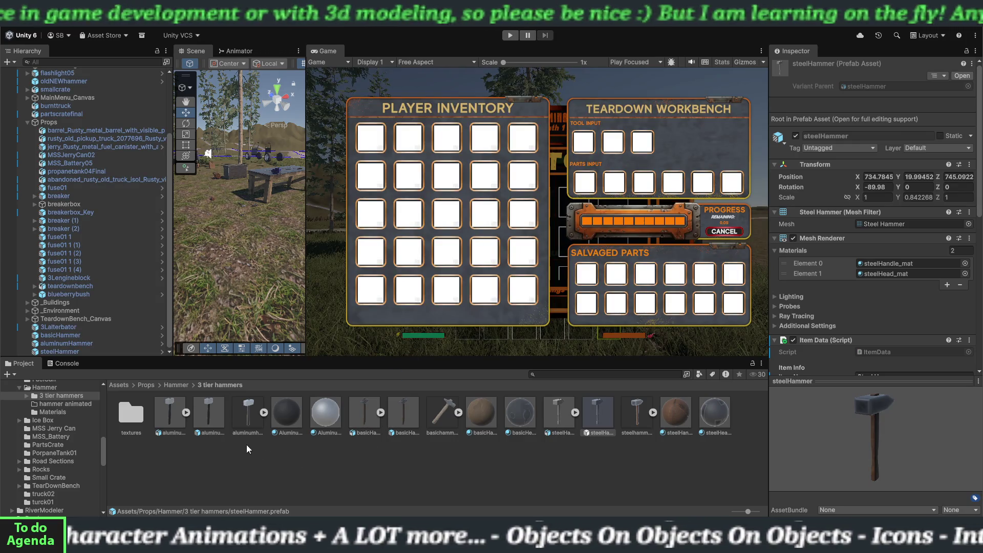
# - Give the aluminumHammer prefab the Item tag and the Interactable layer
pyautogui.click(213, 422)
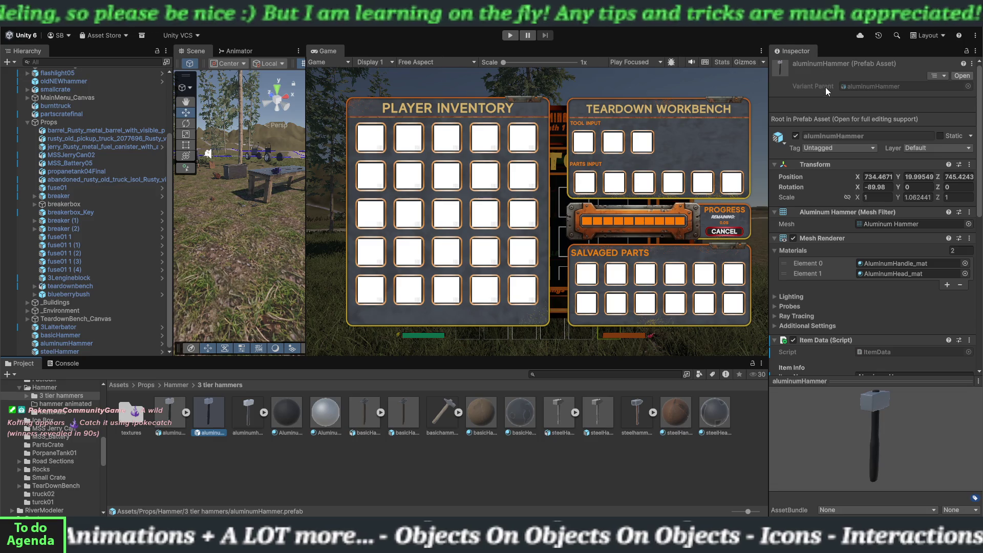
pyautogui.click(819, 148)
pyautogui.click(827, 238)
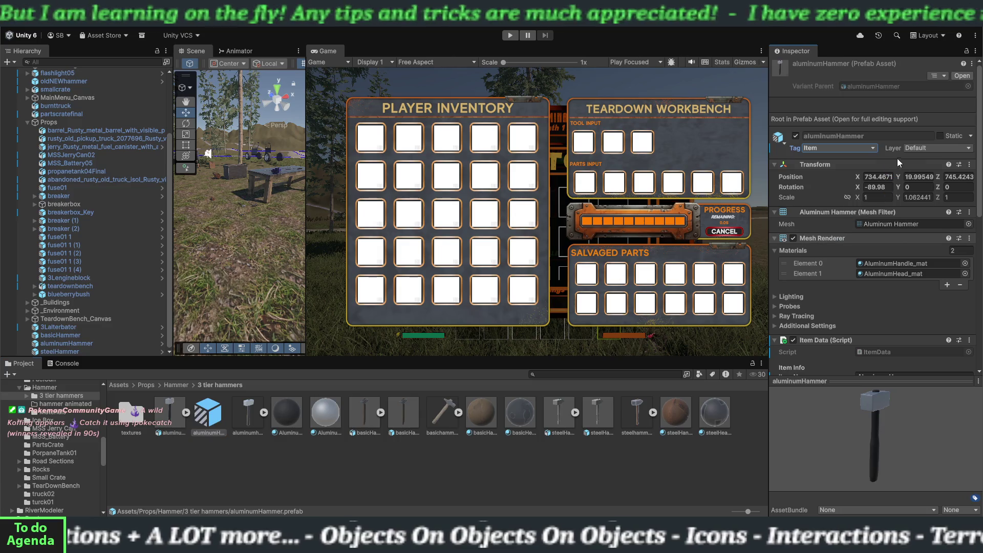
pyautogui.click(916, 149)
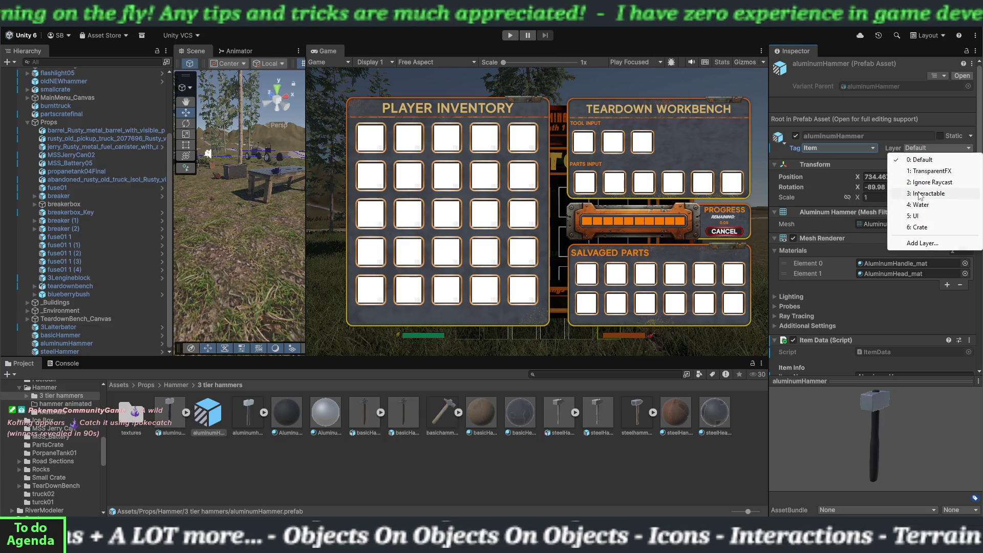
pyautogui.click(917, 193)
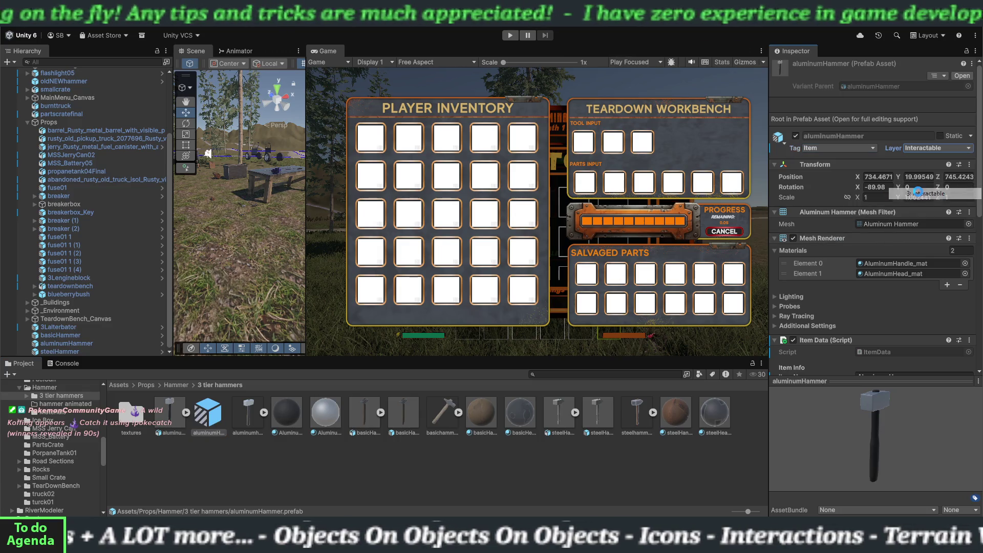
# - Give the steelHammer prefab the Item tag and Interactable layer, then start a new play test
pyautogui.click(601, 422)
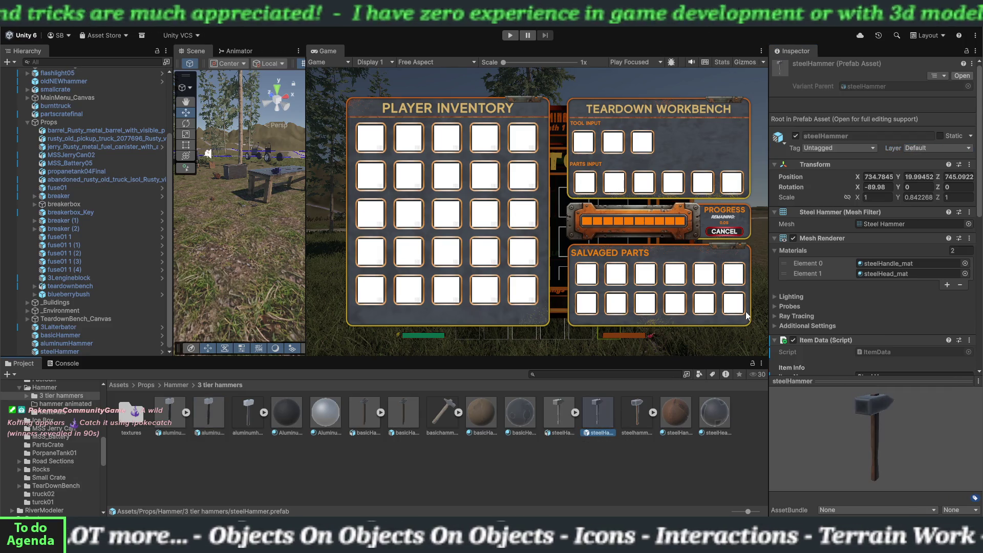
pyautogui.click(838, 148)
pyautogui.click(827, 239)
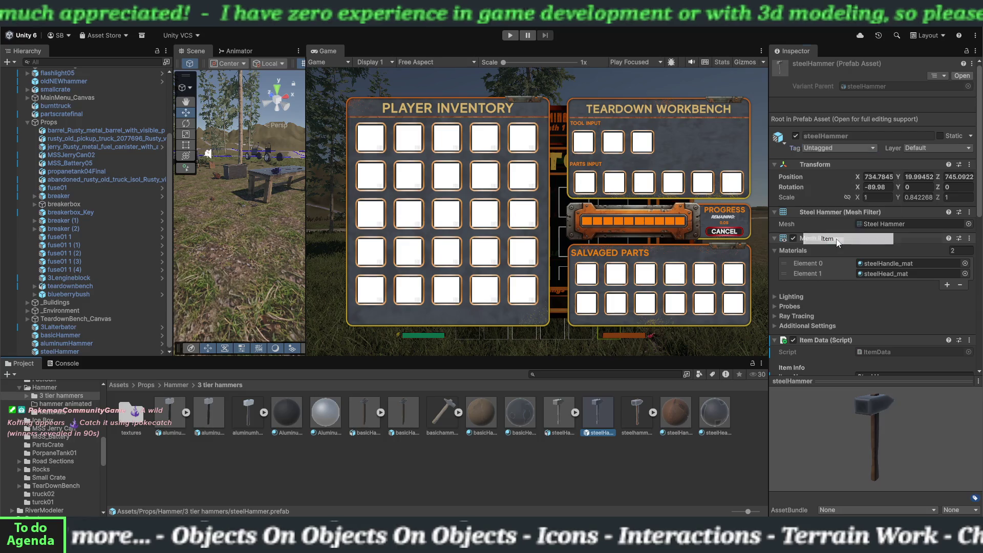
pyautogui.click(937, 148)
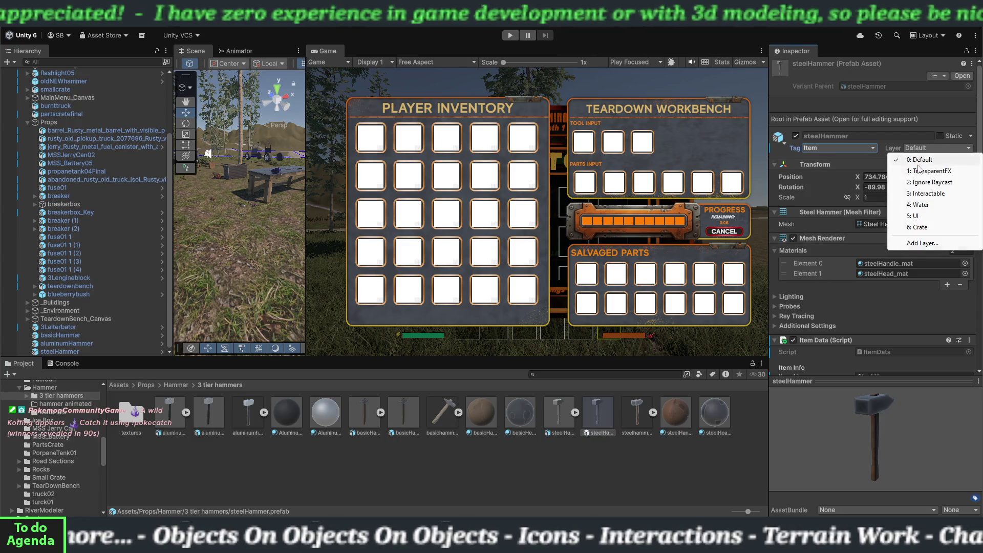
pyautogui.click(924, 193)
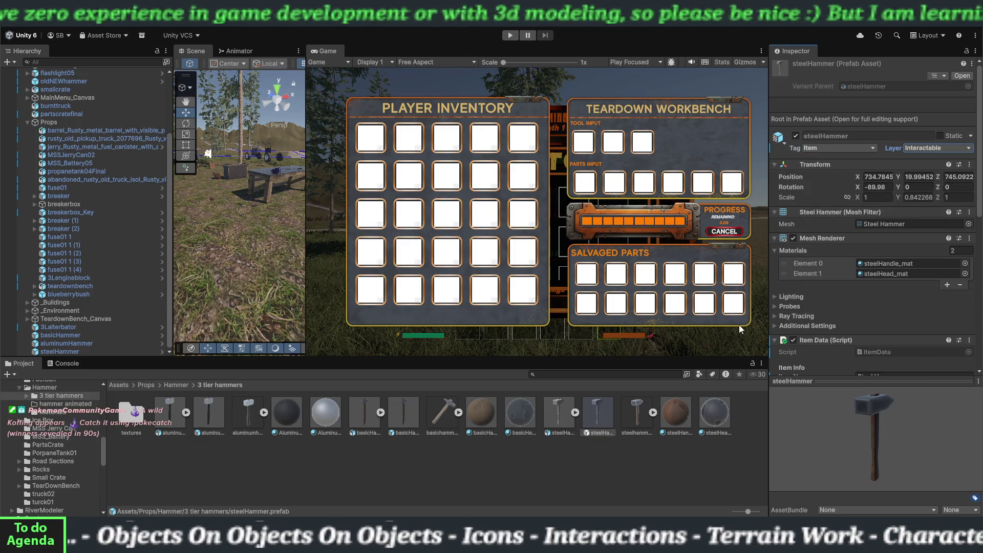
pyautogui.scroll(-5, 796, 318)
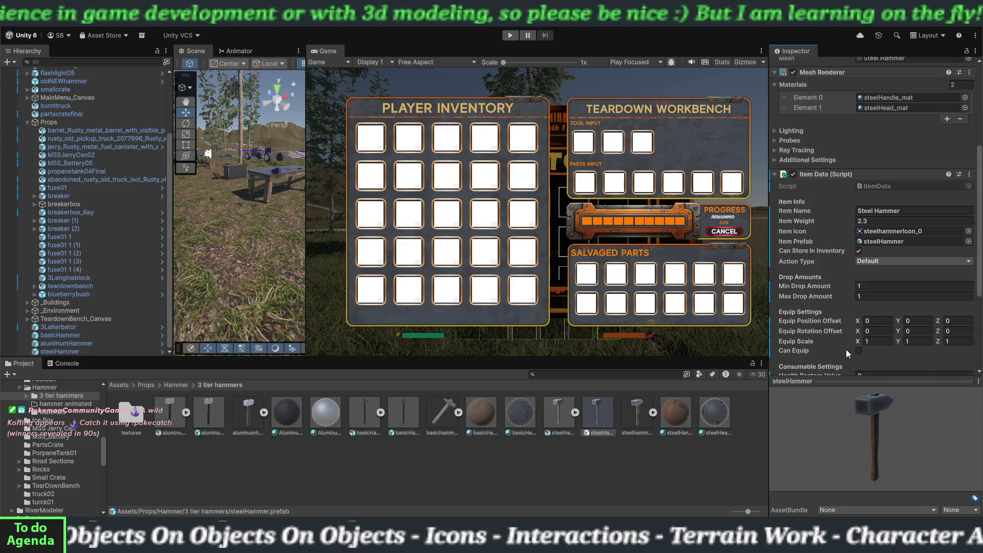
pyautogui.scroll(2, 839, 299)
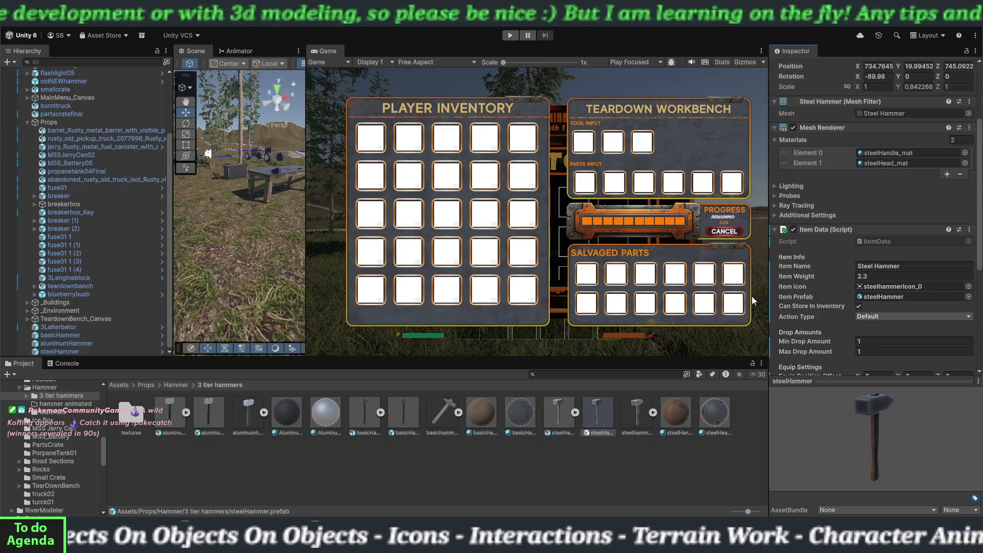
pyautogui.click(509, 35)
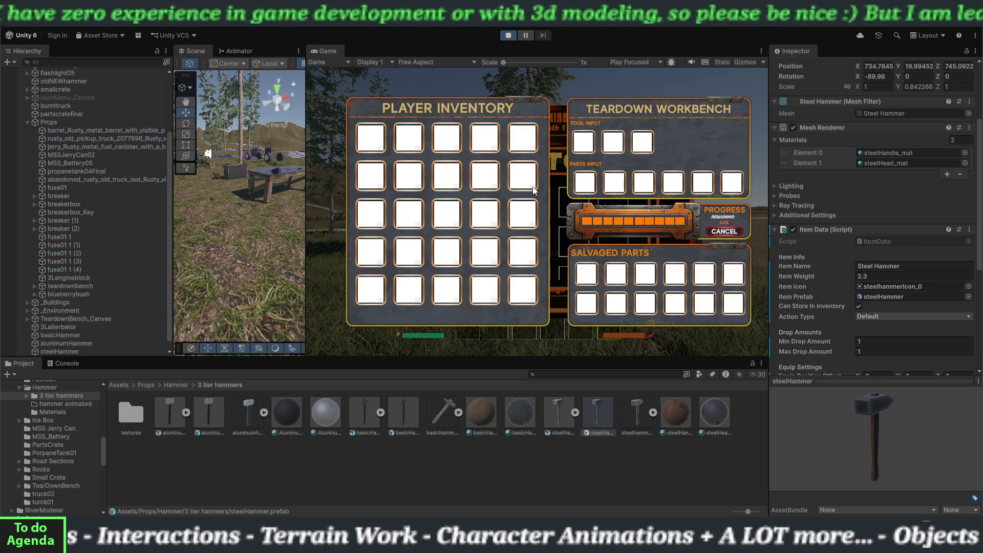
# - Close the inventory panels and walk the player up to the hammers by the workbench
pyautogui.press('Tab')
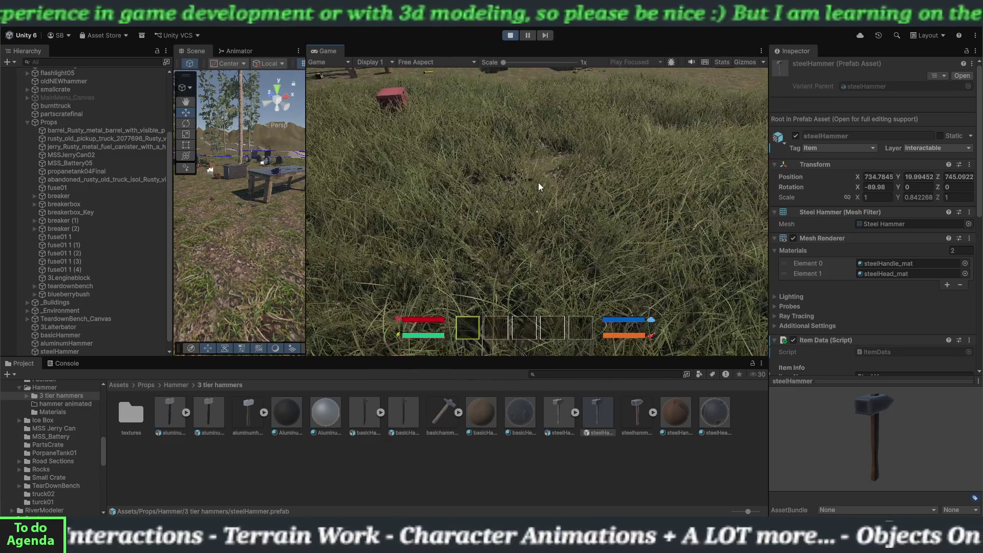
pyautogui.click(539, 186)
pyautogui.press('w')
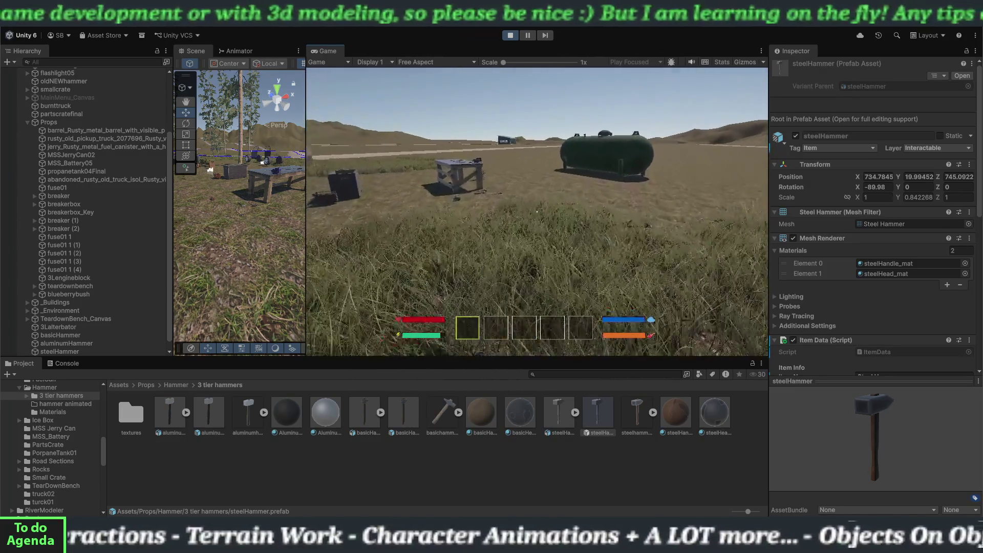
pyautogui.press('w')
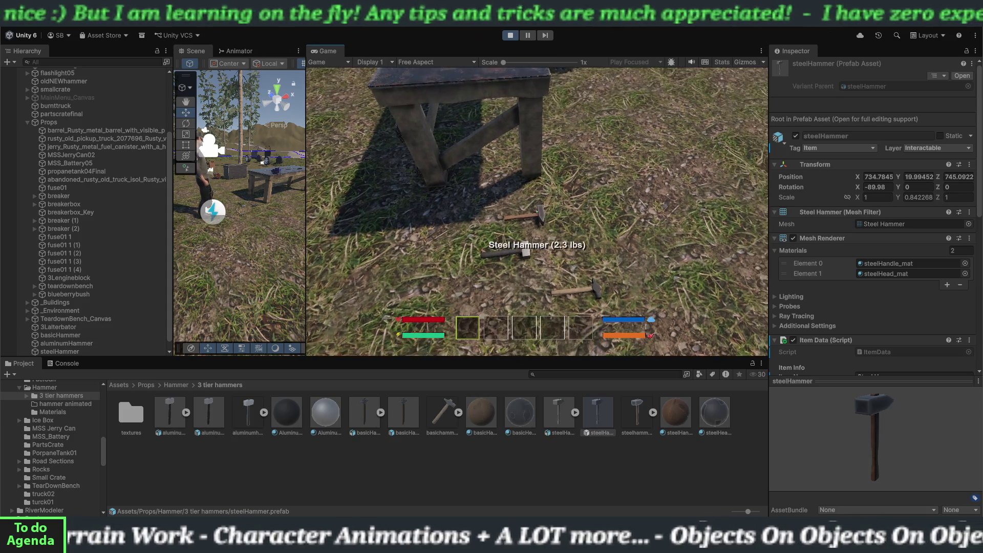
# - Pick up the Steel, Aluminum and Basic hammers, then swing the held one
pyautogui.press('e')
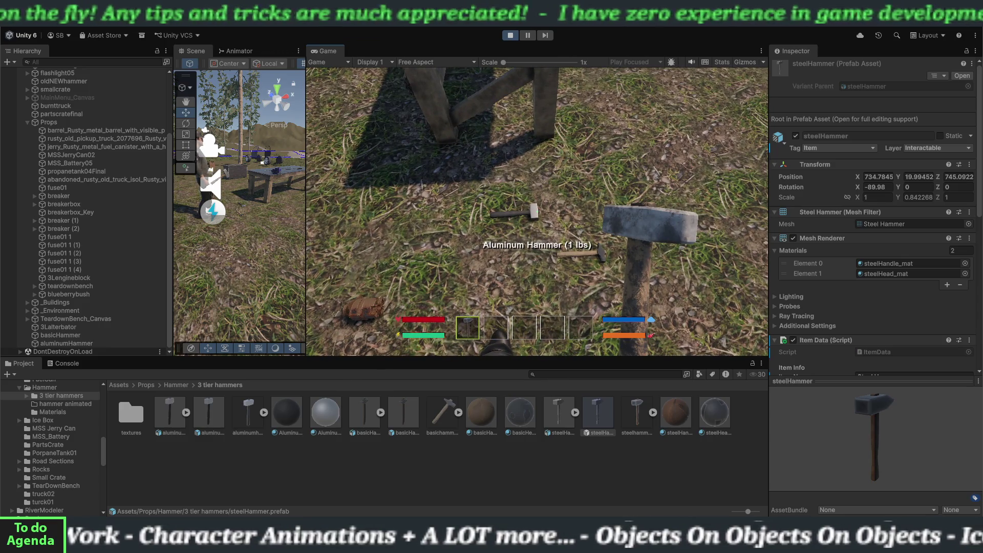
pyautogui.press('e')
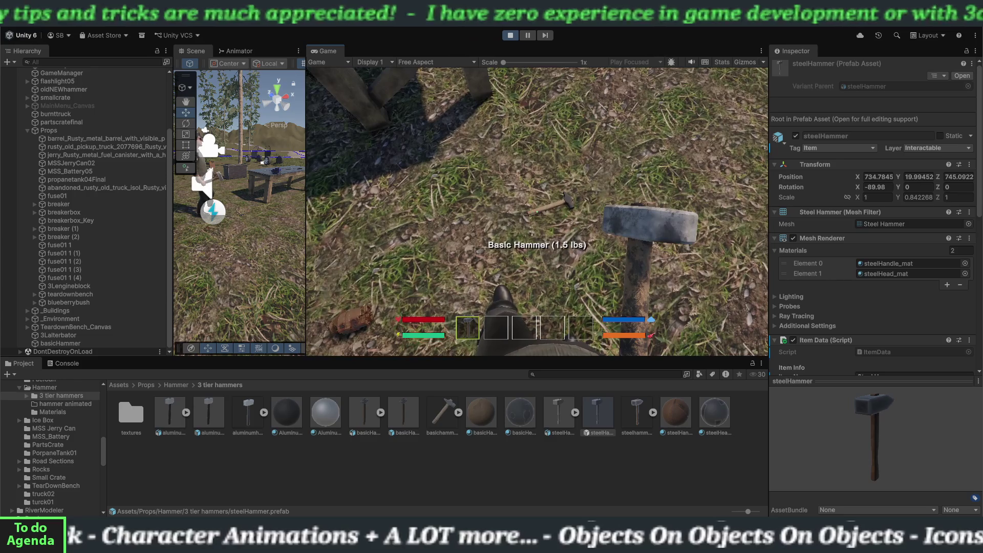
pyautogui.press('e')
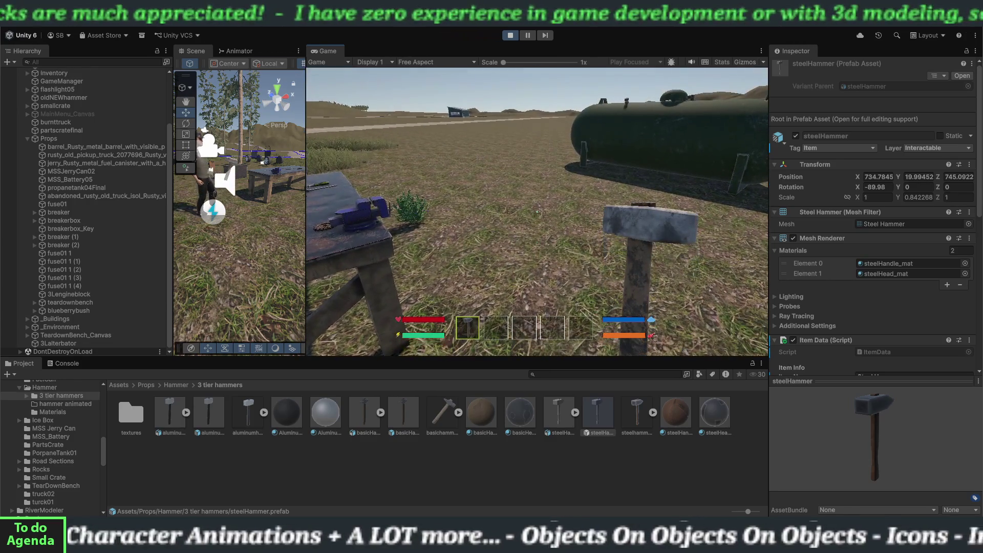
pyautogui.click(537, 211)
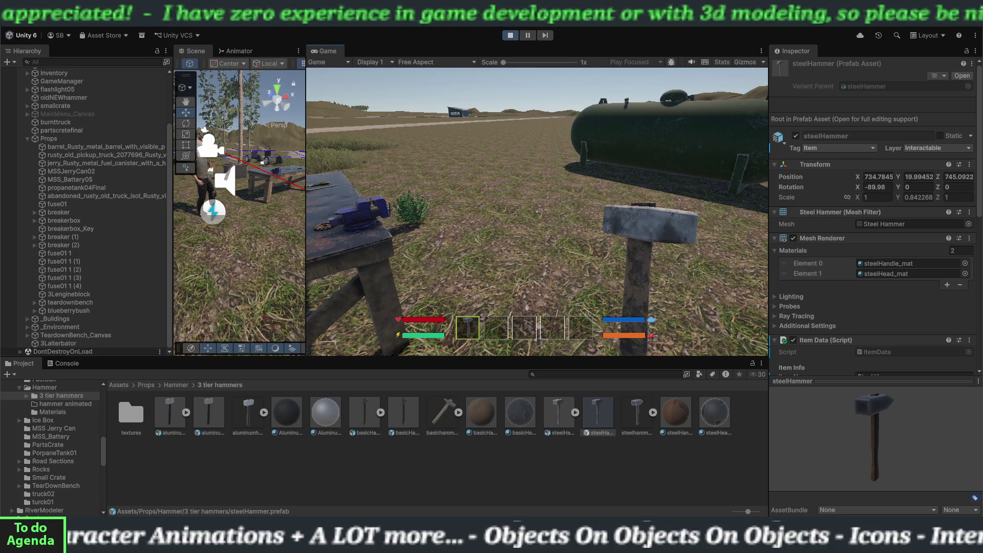
# - Swing the hammer again, put it away facing the bench, and open the Teardown Workbench panel
pyautogui.click(536, 211)
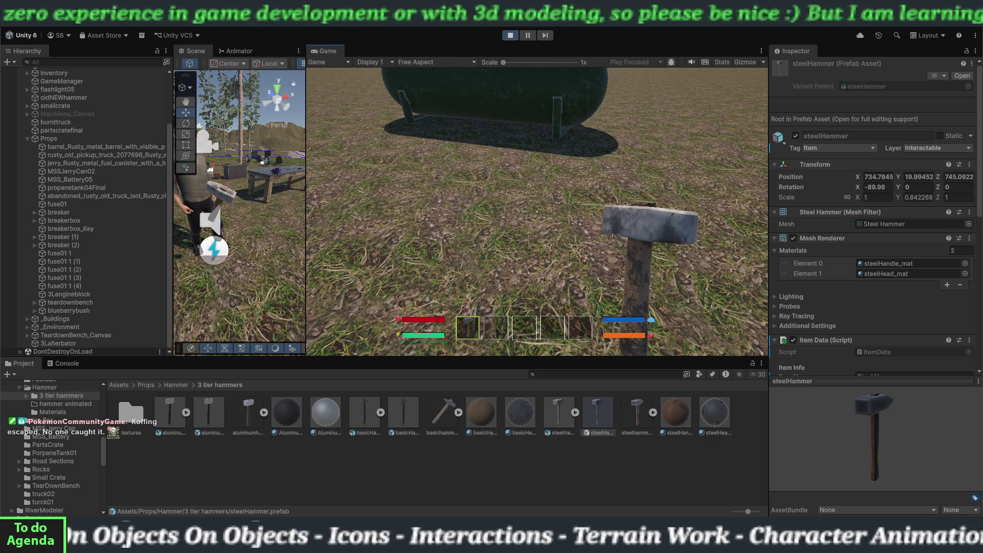
pyautogui.press('w')
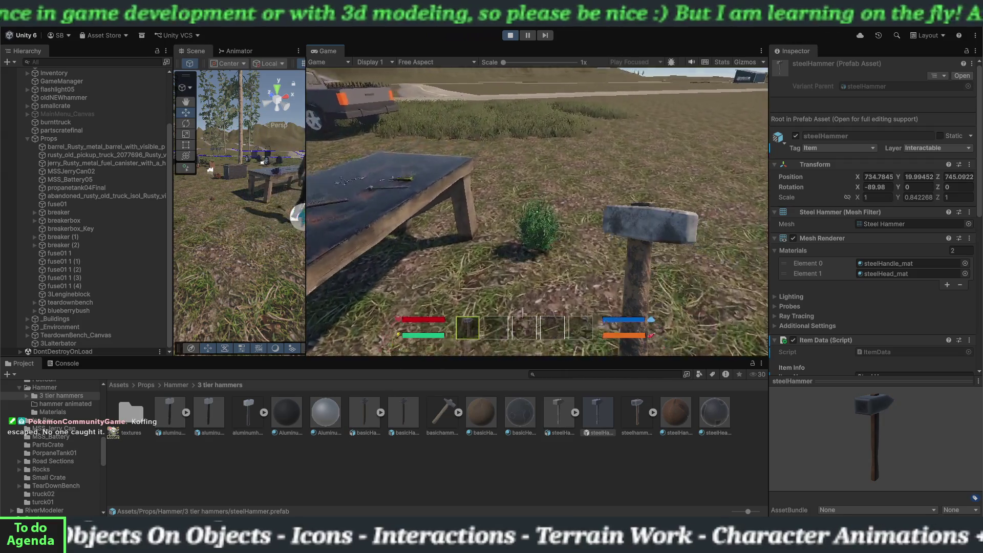
pyautogui.press('2')
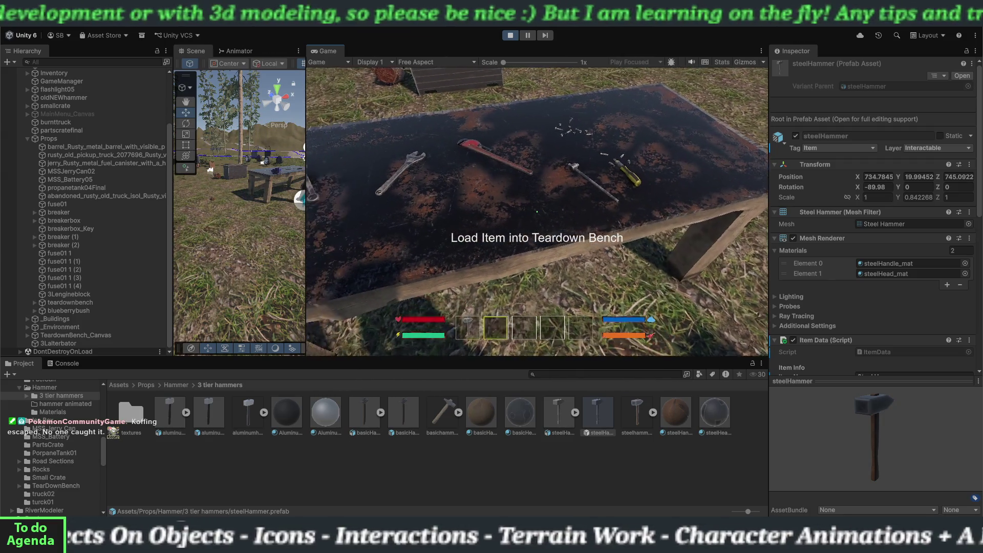
pyautogui.press('e')
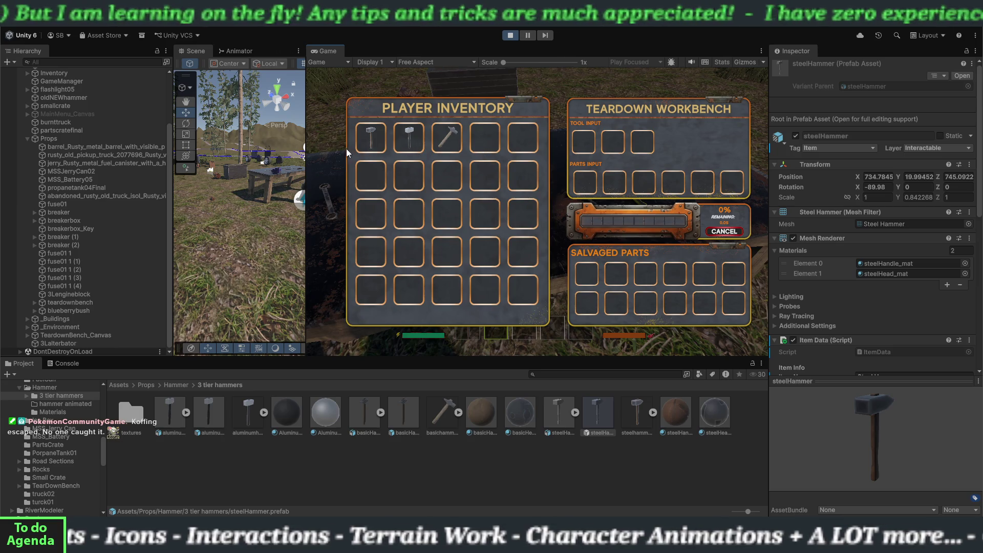
# - Move hammers from the Player Inventory into the workbench Tool Input, then close the panel
pyautogui.click(441, 139)
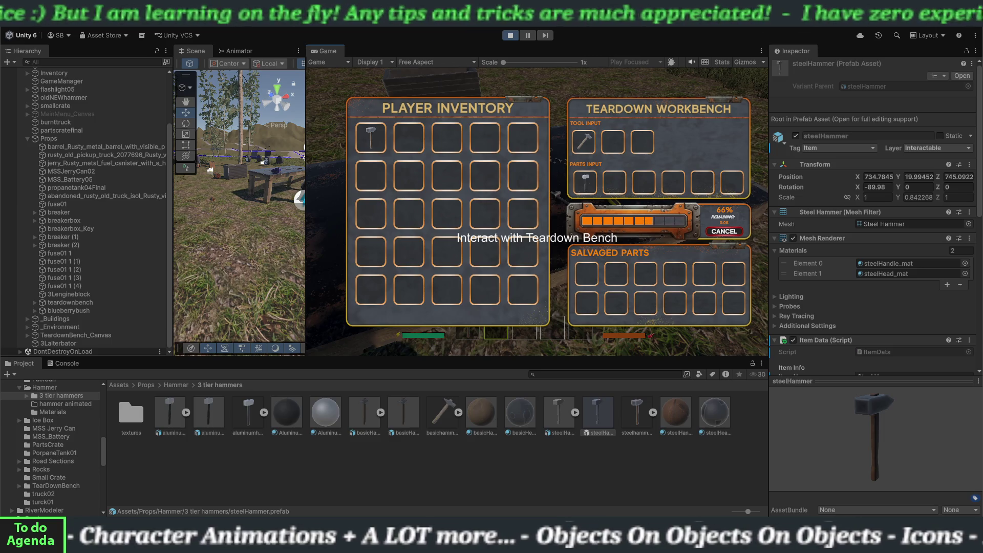
pyautogui.press('e')
pyautogui.press('e')
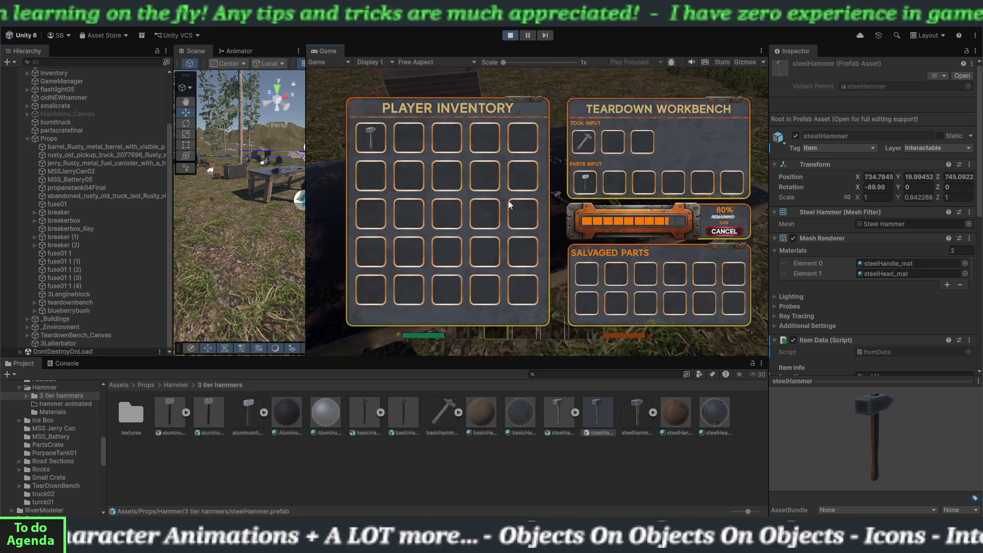
pyautogui.click(370, 134)
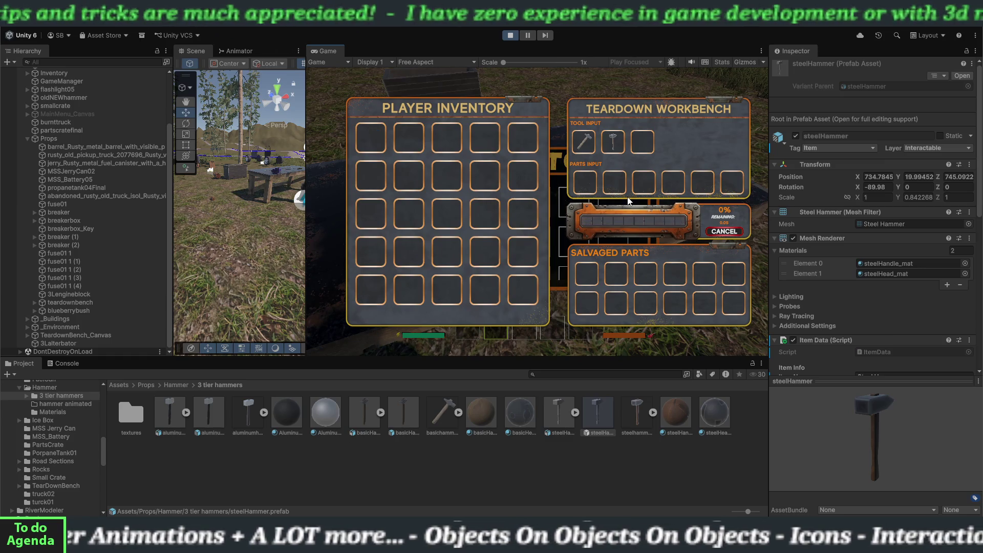
pyautogui.press('e')
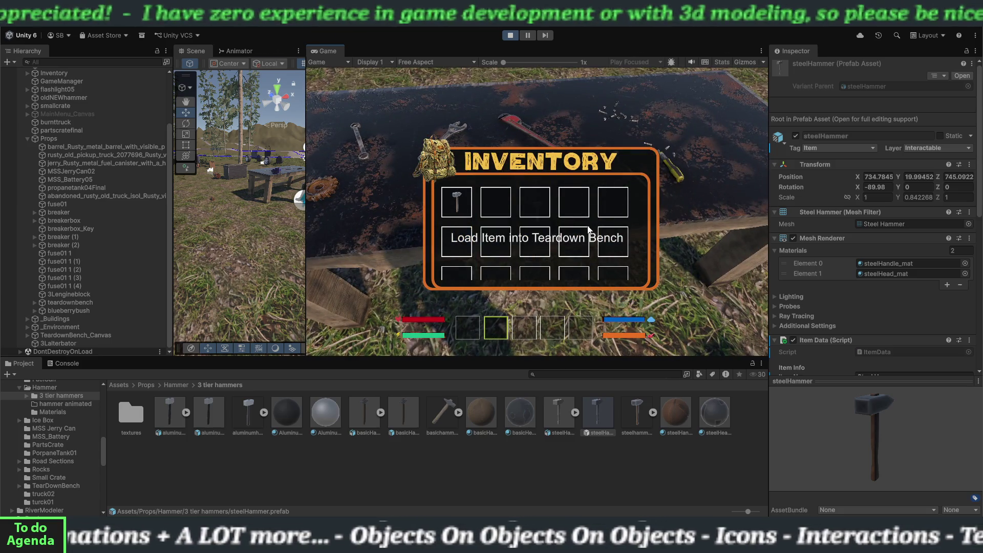
# - Take the hammer off the teardown table, check the inventory, view the workbench panels, then stop playing
pyautogui.press('i')
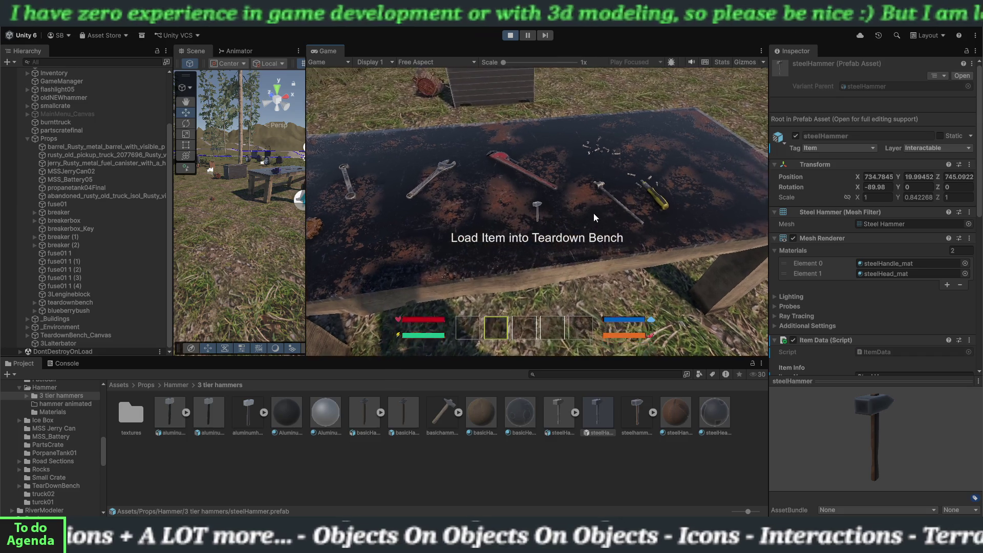
pyautogui.click(593, 213)
pyautogui.press('i')
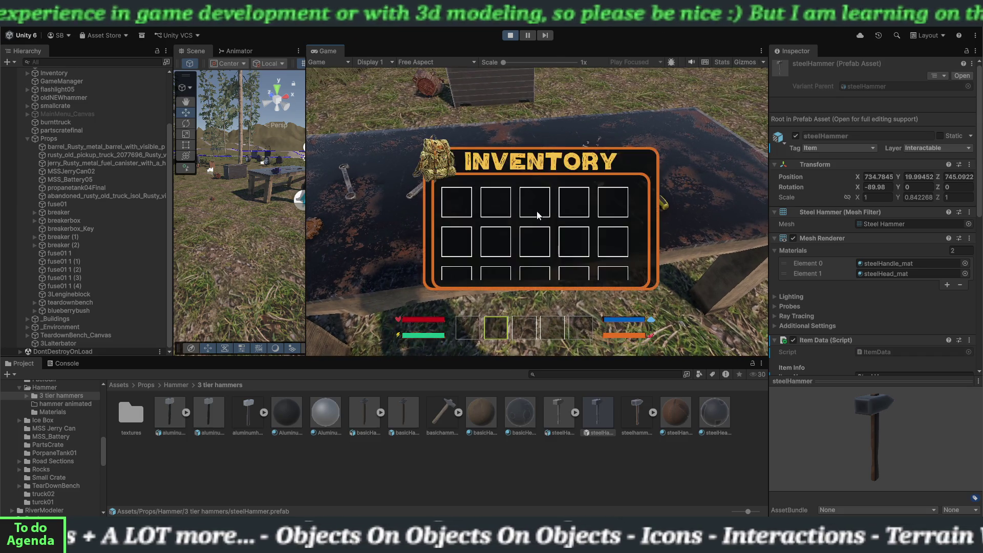
pyautogui.press('i')
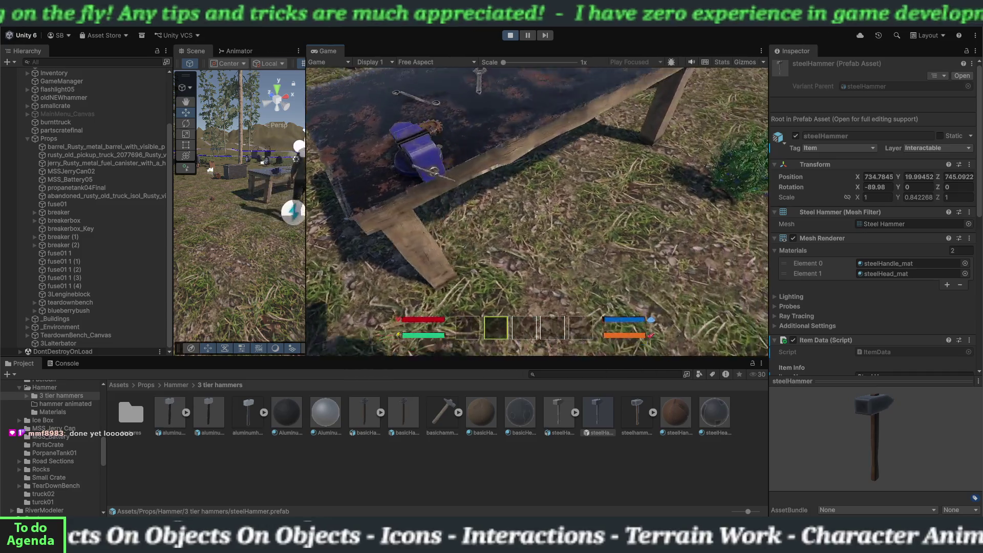
pyautogui.press('e')
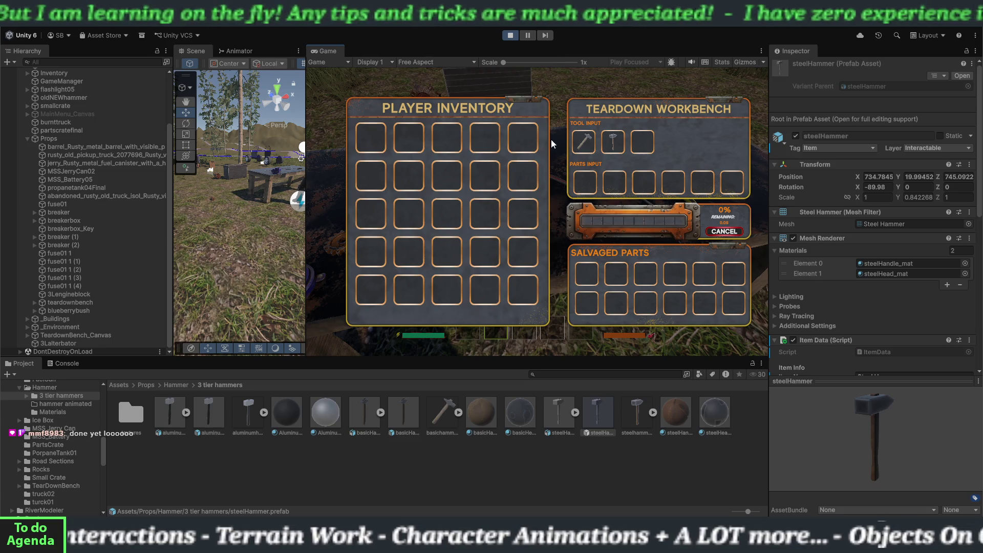
pyautogui.click(510, 35)
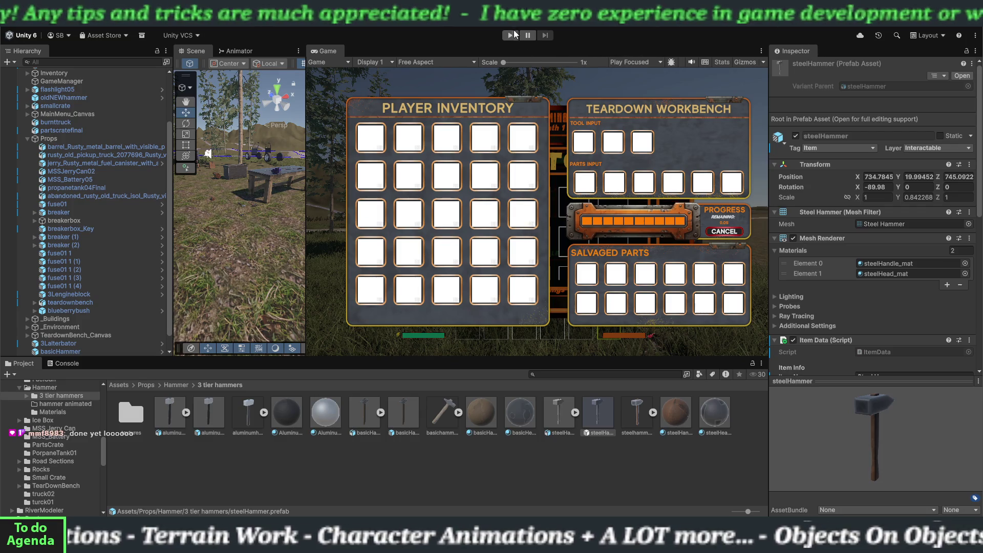
# - Start Play mode, walk to the hammers on the ground and pick up the Steel Hammer
pyautogui.click(511, 35)
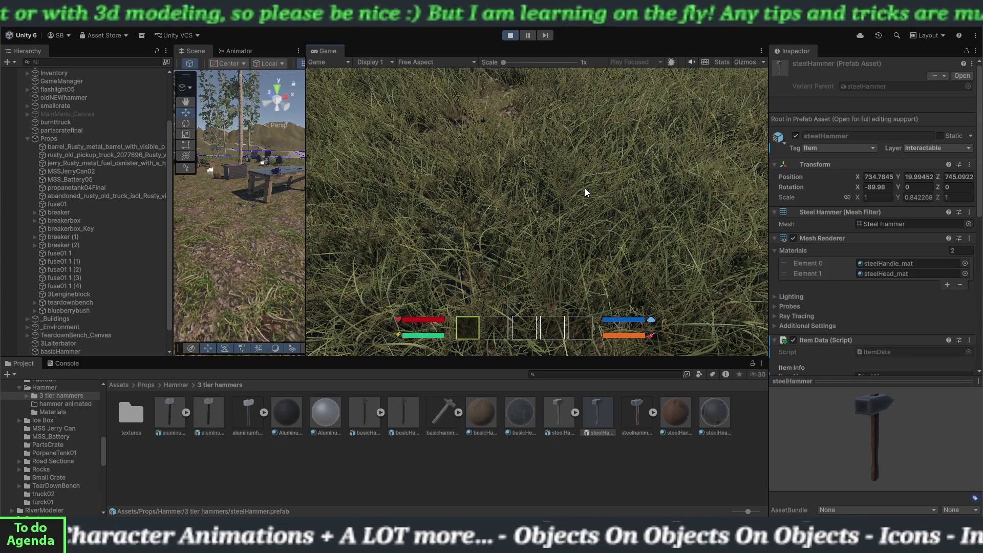
pyautogui.click(585, 193)
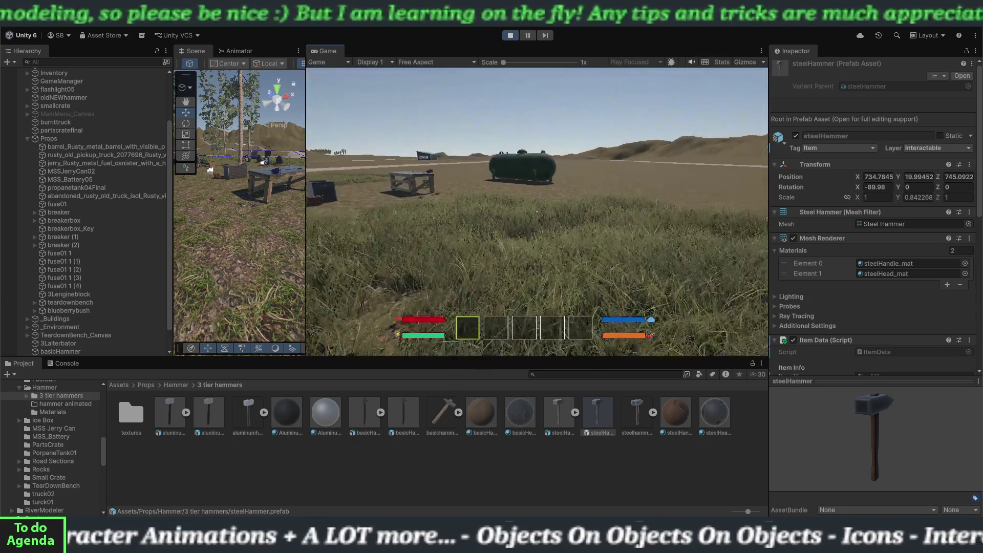
pyautogui.press('w')
pyautogui.press('w')
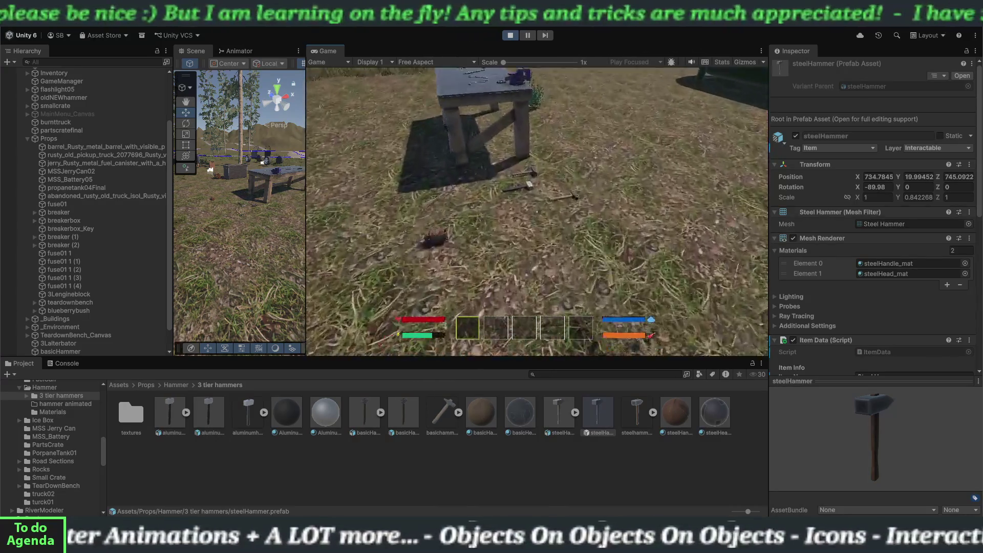
pyautogui.press('e')
pyautogui.press('e')
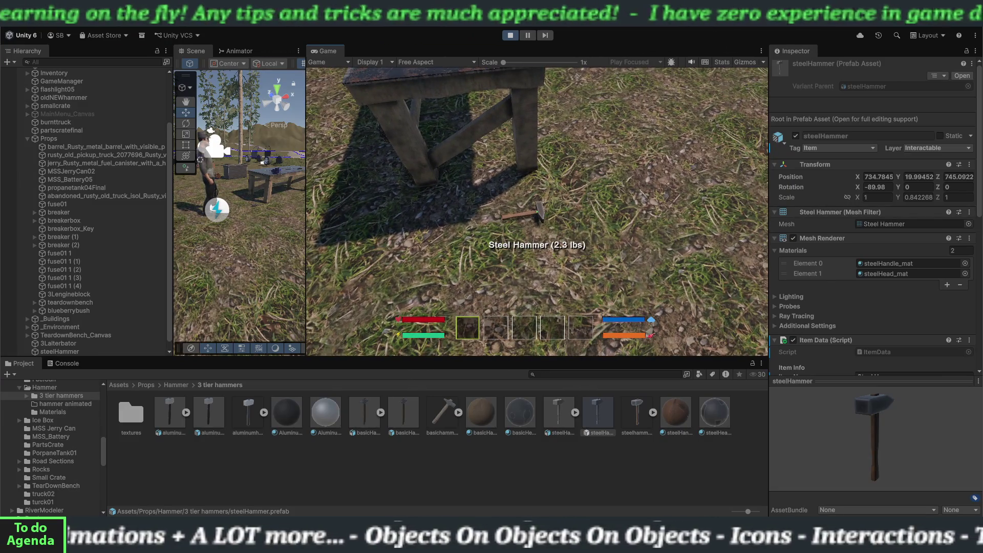
pyautogui.press('e')
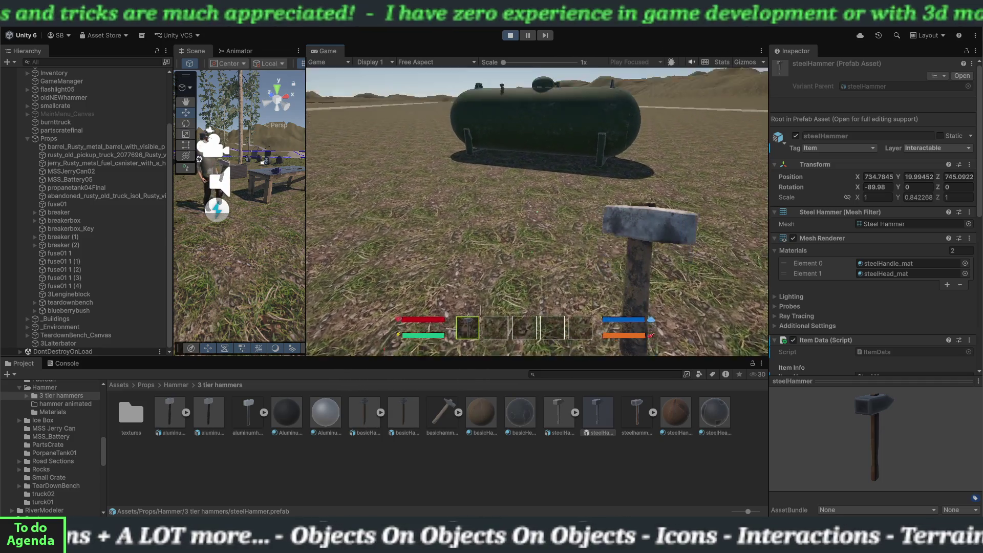
# - Swing the held hammer twice, switch to hotbar slot 2, and walk over to the workbench
pyautogui.click(536, 210)
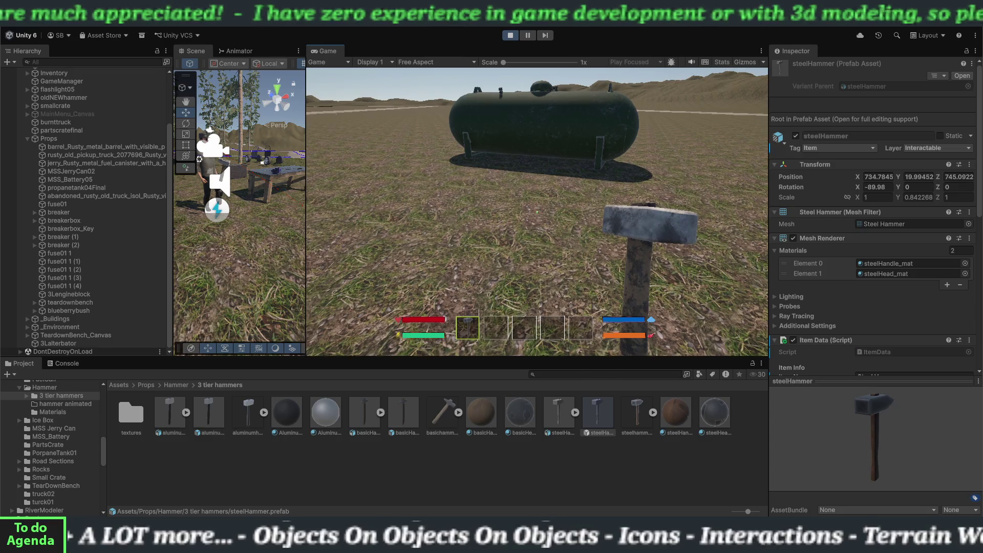
pyautogui.click(536, 211)
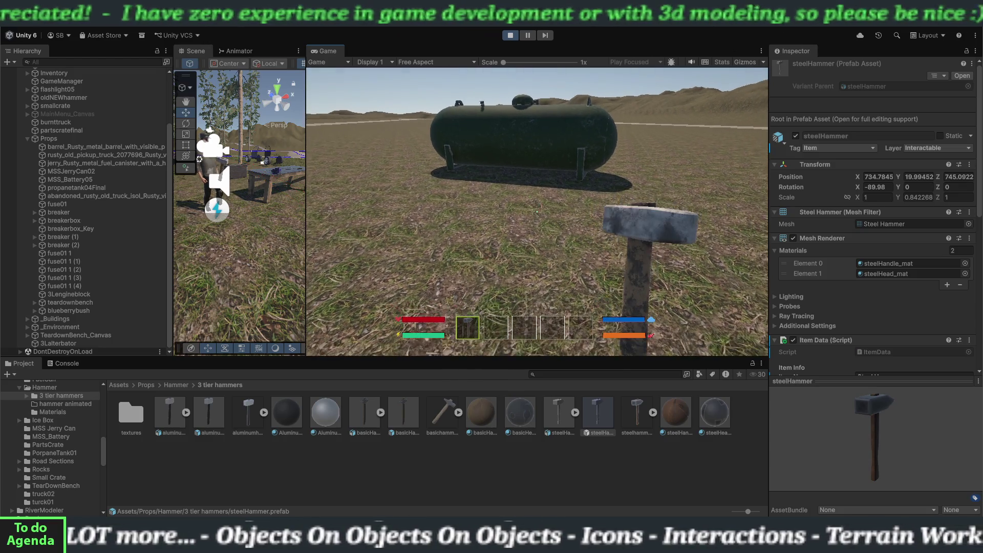
pyautogui.press('2')
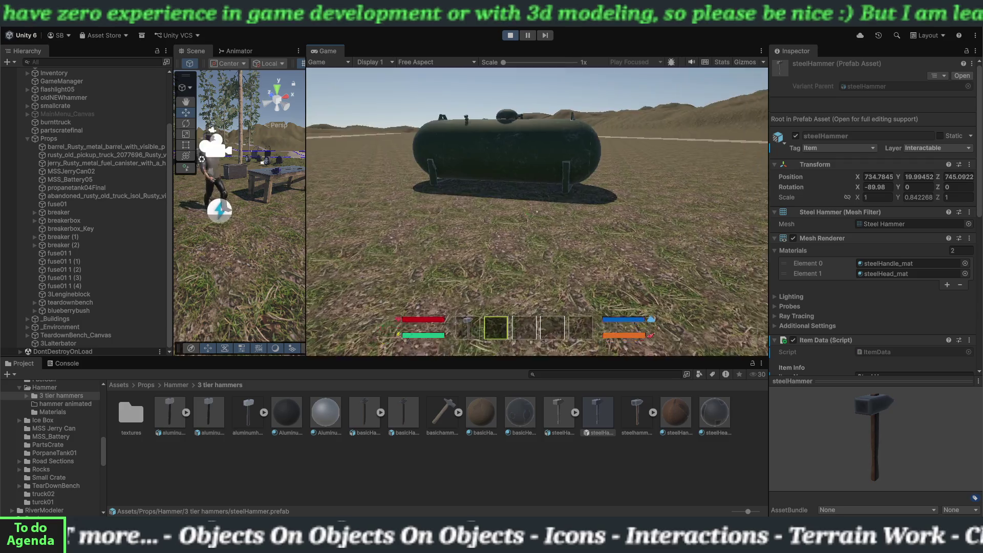
pyautogui.press('w')
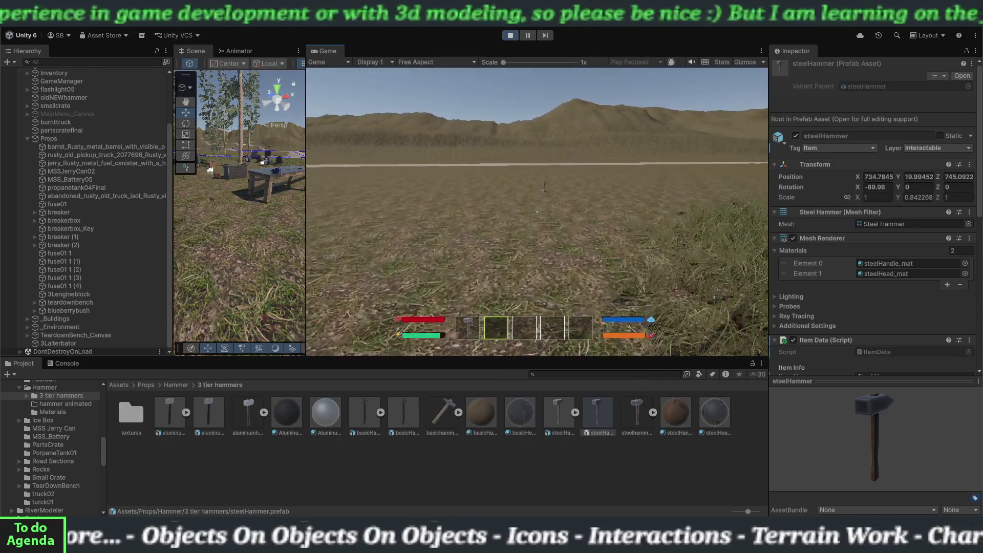
pyautogui.press('w')
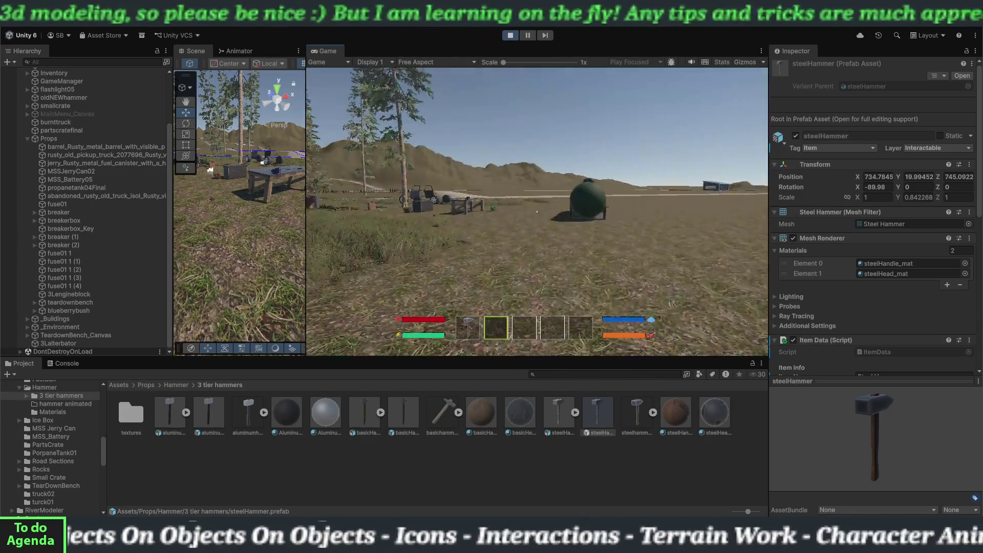
pyautogui.press('w')
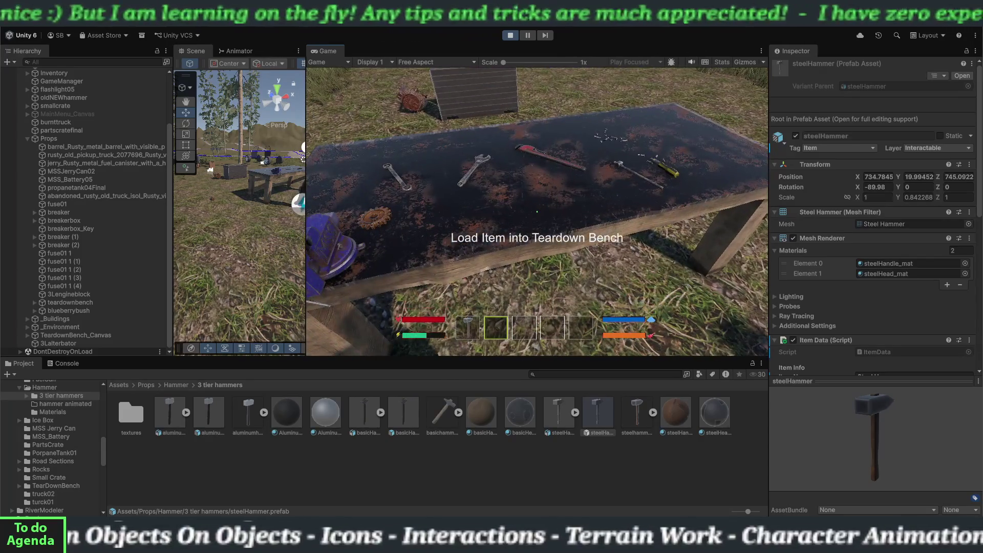
# - Load one hammer into the workbench tool input, then check the player inventory's contents
pyautogui.press('e')
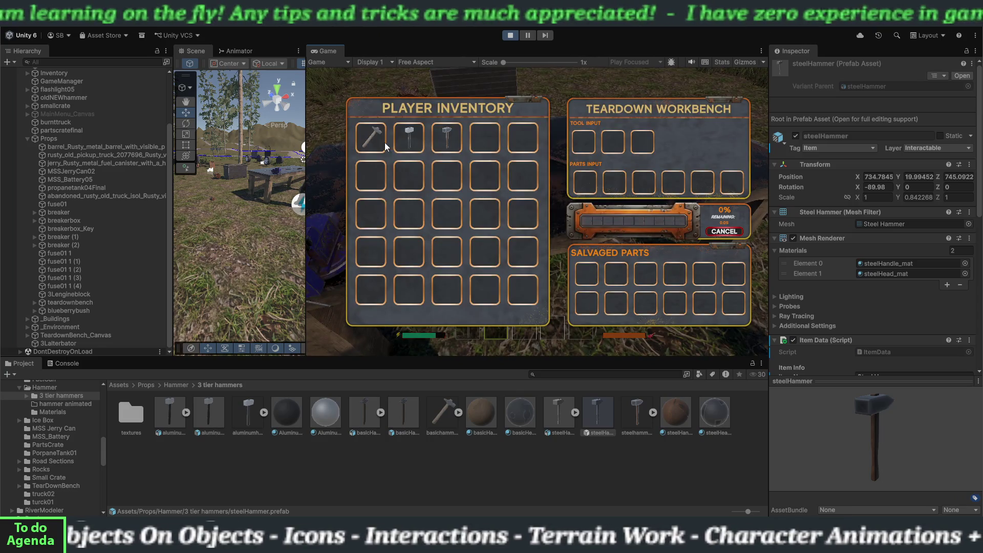
pyautogui.click(445, 143)
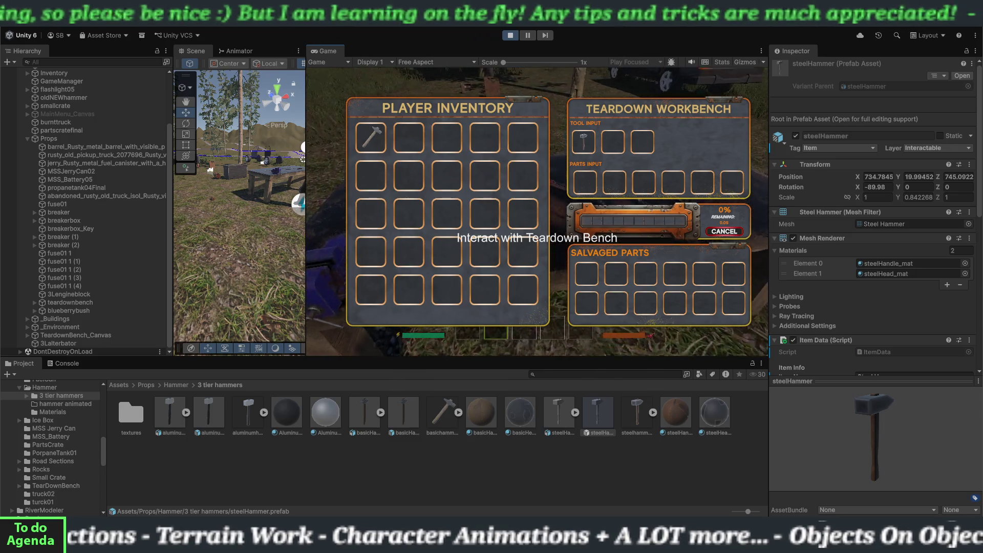
pyautogui.press('Escape')
pyautogui.press('d')
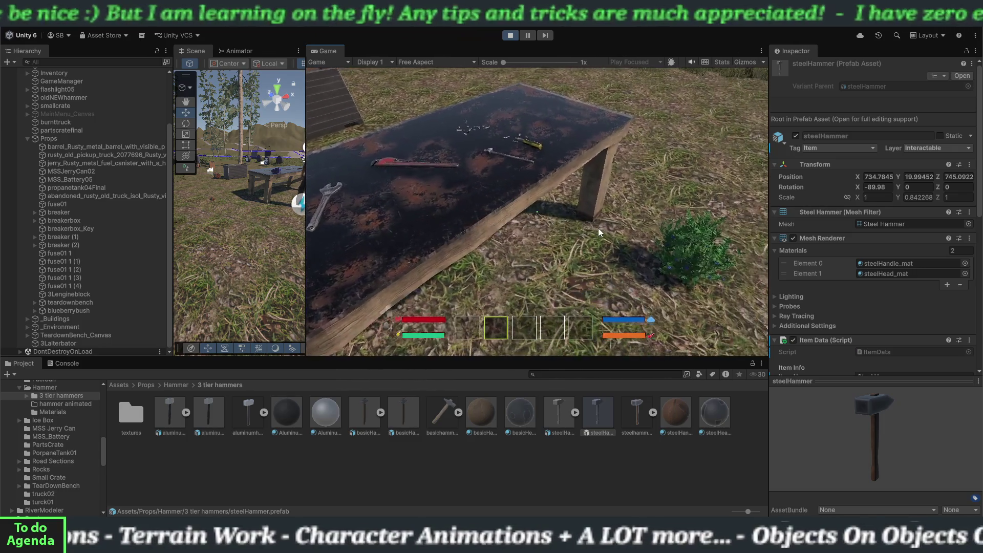
pyautogui.press('i')
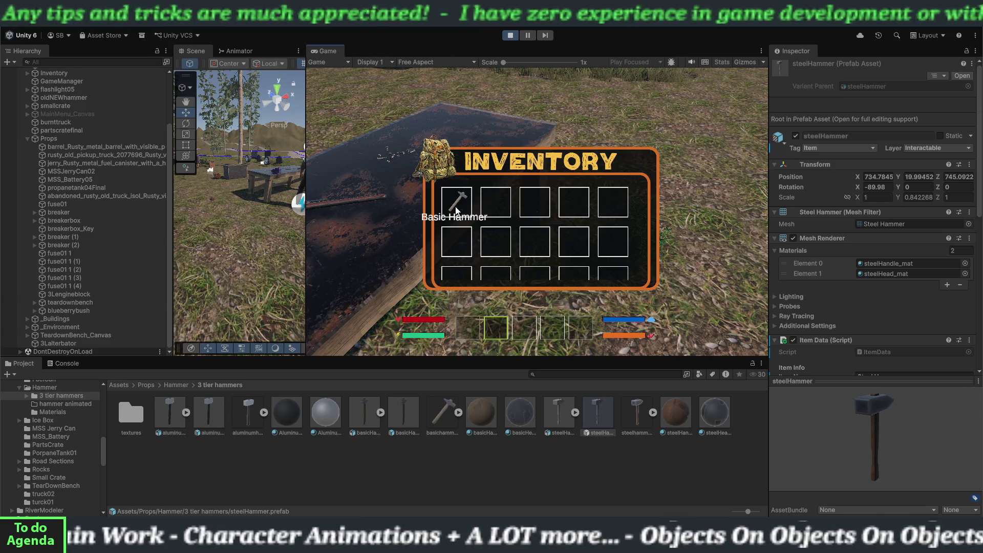
pyautogui.press('i')
pyautogui.press('a')
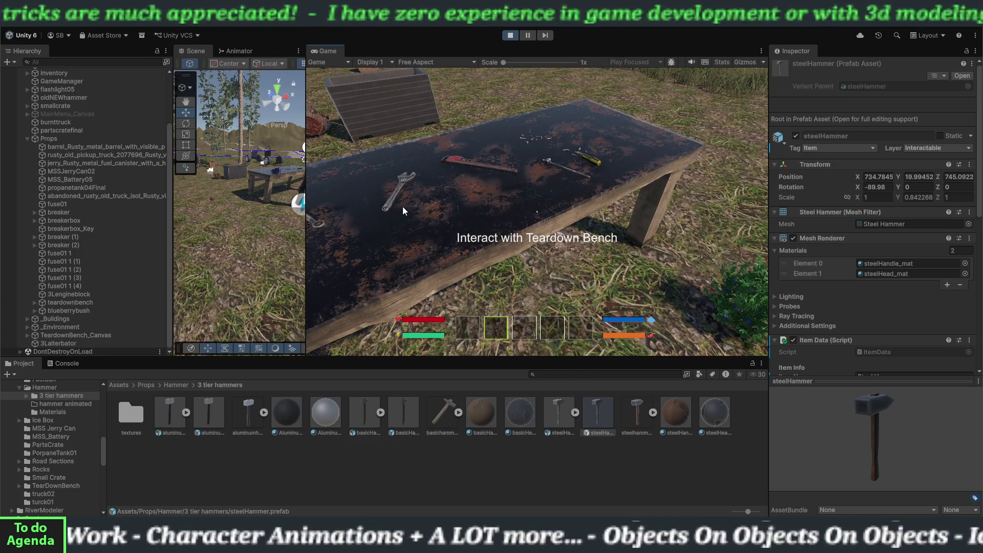
# - Drag another hammer into the second tool input slot, close the panels and free the cursor
pyautogui.press('e')
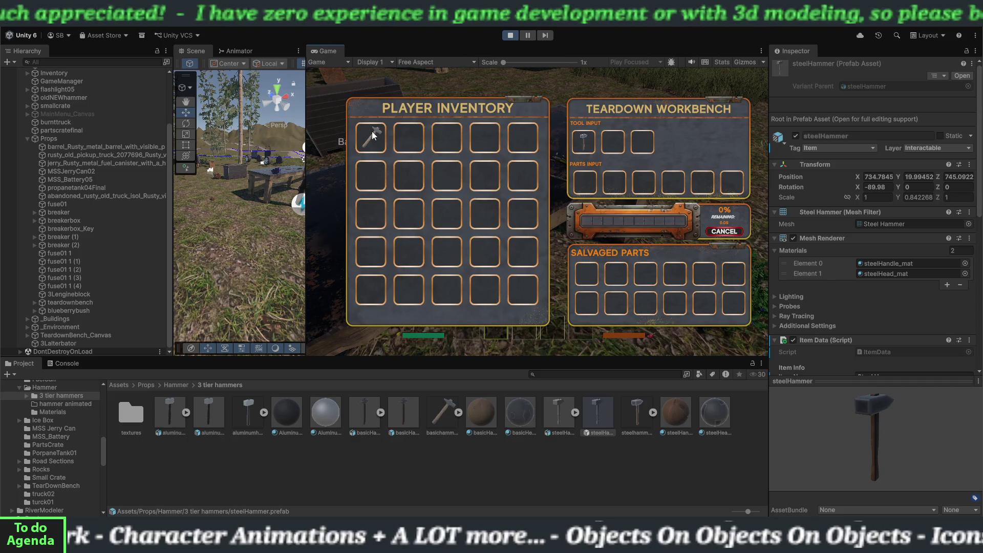
pyautogui.moveTo(372, 131)
pyautogui.mouseDown()
pyautogui.moveTo(584, 169)
pyautogui.moveTo(622, 146)
pyautogui.mouseUp()
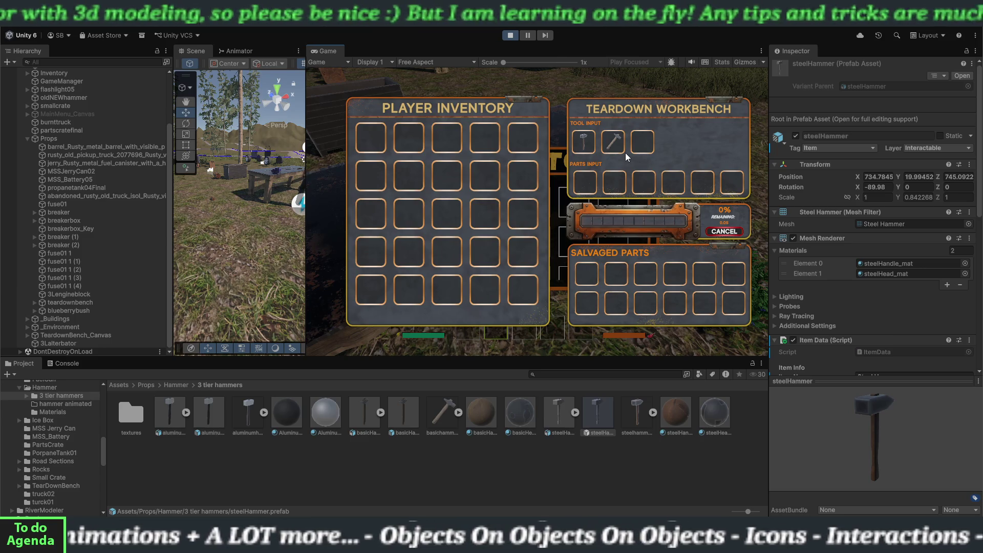
pyautogui.press('Tab')
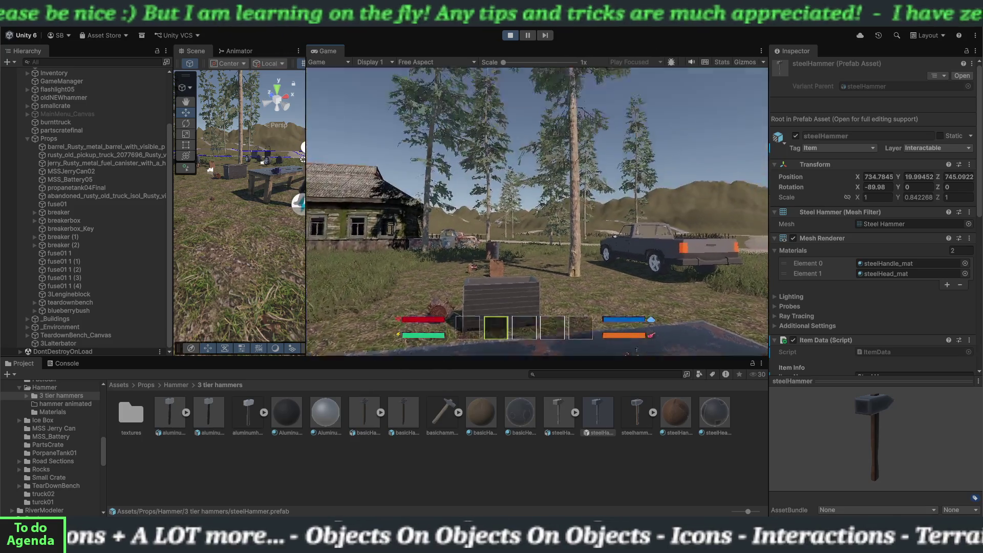
pyautogui.press('Escape')
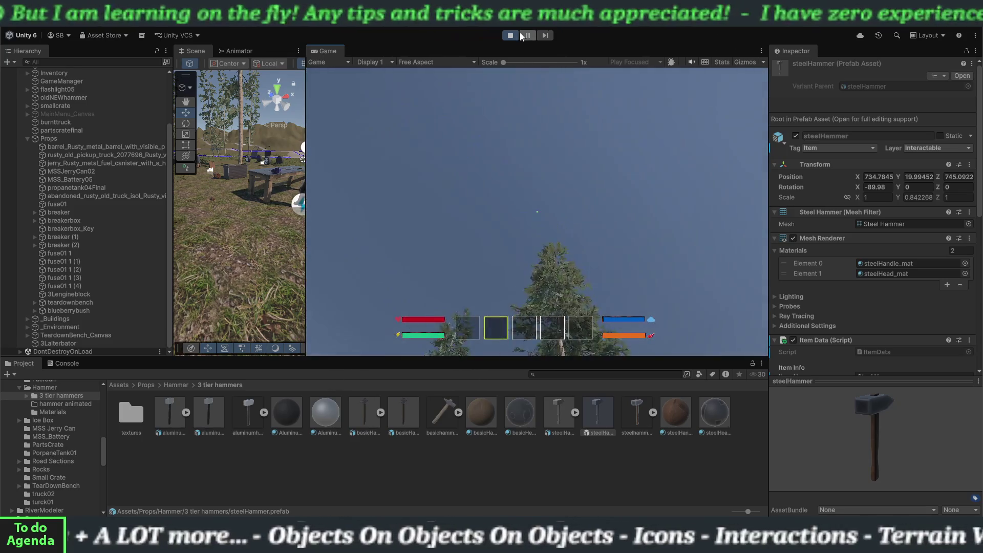
# - Stop and restart Play mode, walk the player to the teardown bench, and open its panels
pyautogui.click(513, 35)
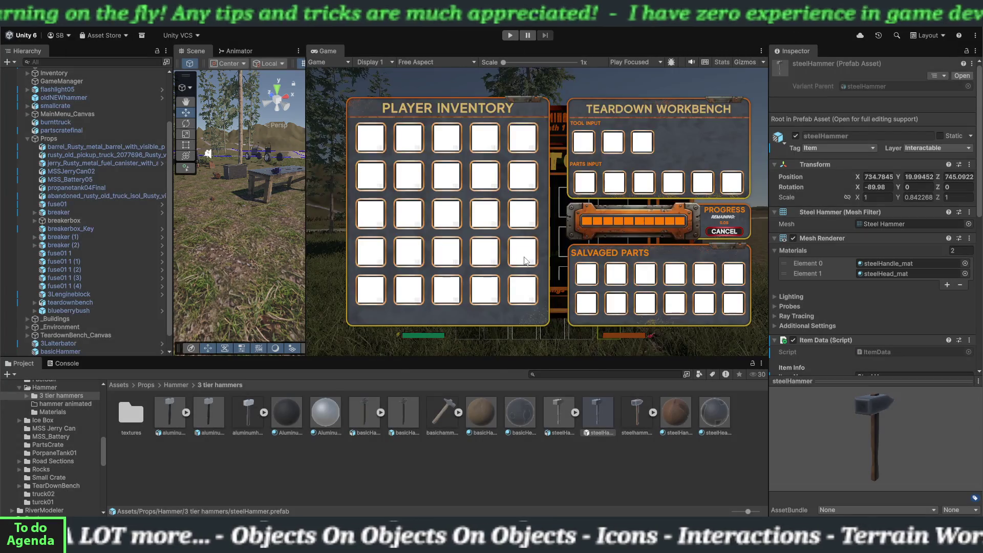
pyautogui.click(510, 35)
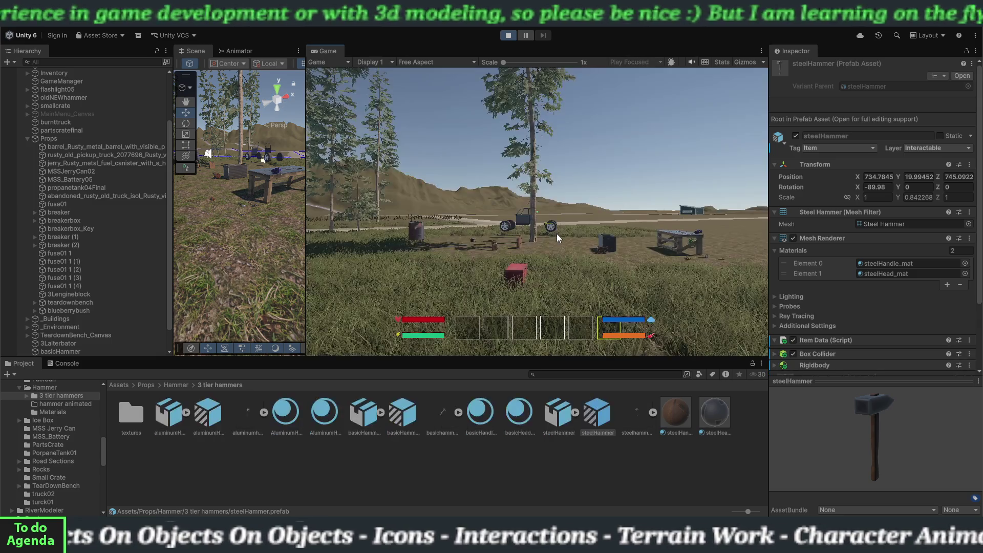
pyautogui.click(555, 232)
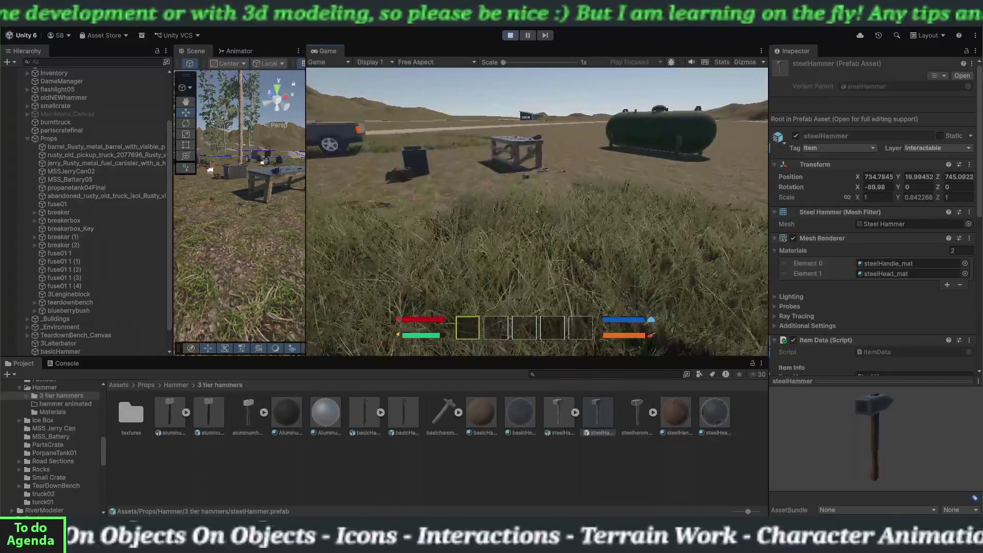
pyautogui.press('w')
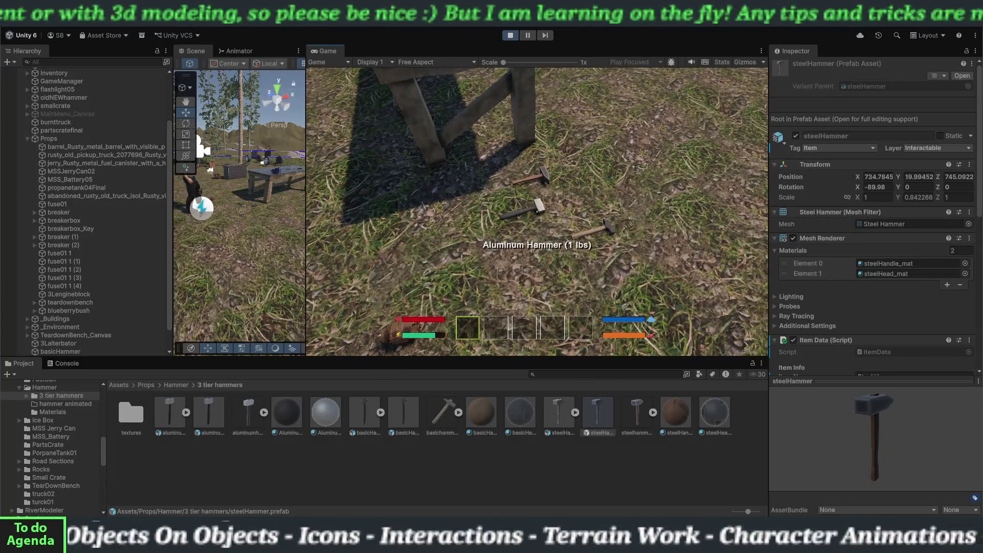
pyautogui.press('w')
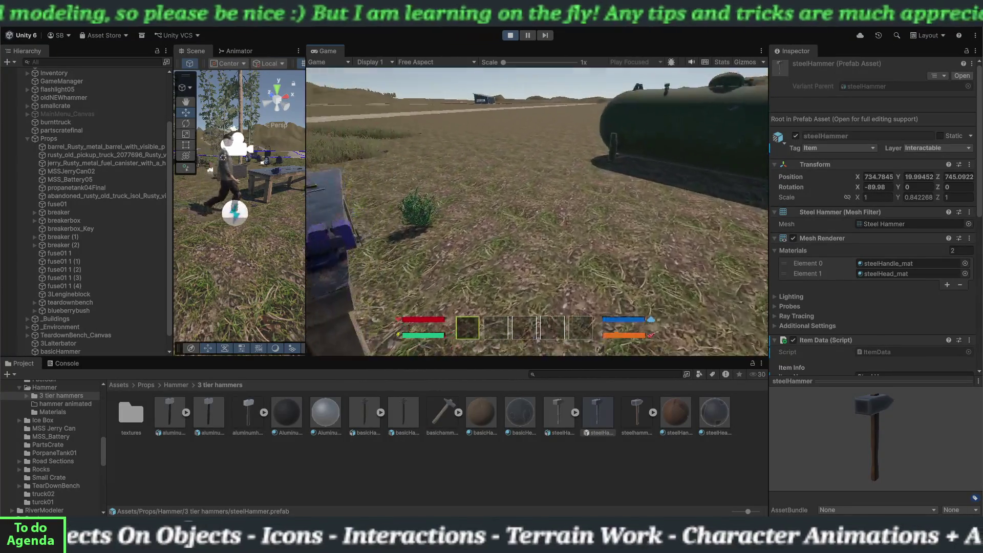
pyautogui.press('w')
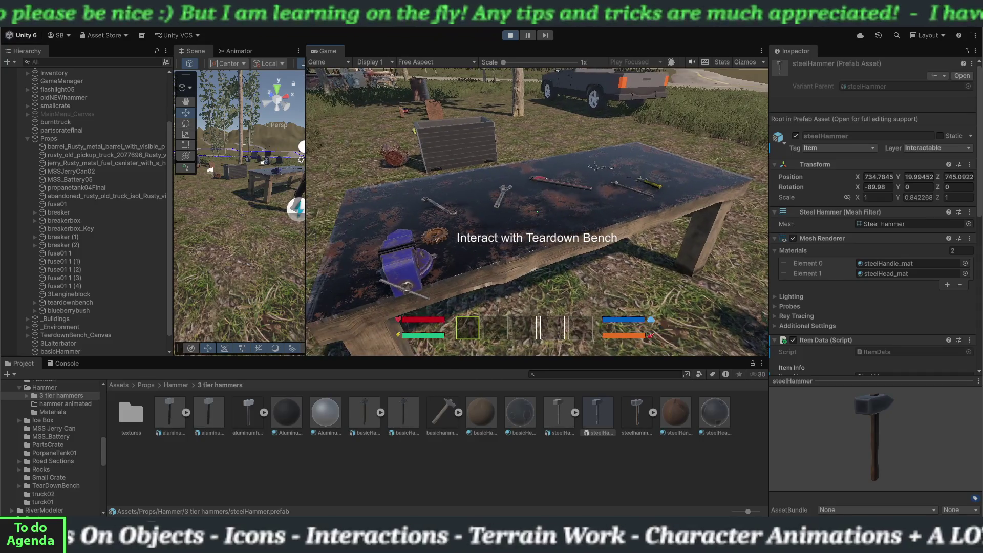
pyautogui.press('e')
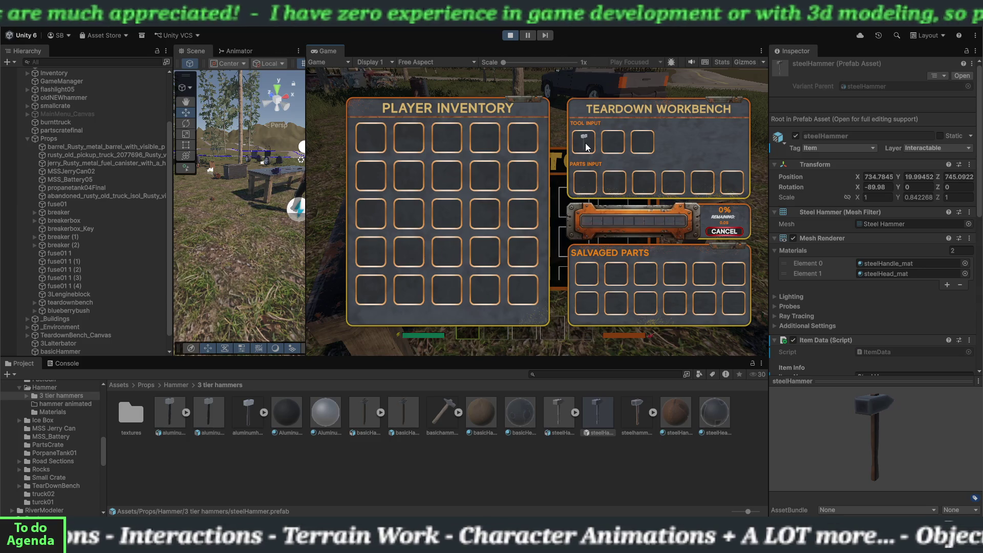
# - Pick up the steel hammer, then the basic hammer into the empty second hotbar slot
pyautogui.press('Escape')
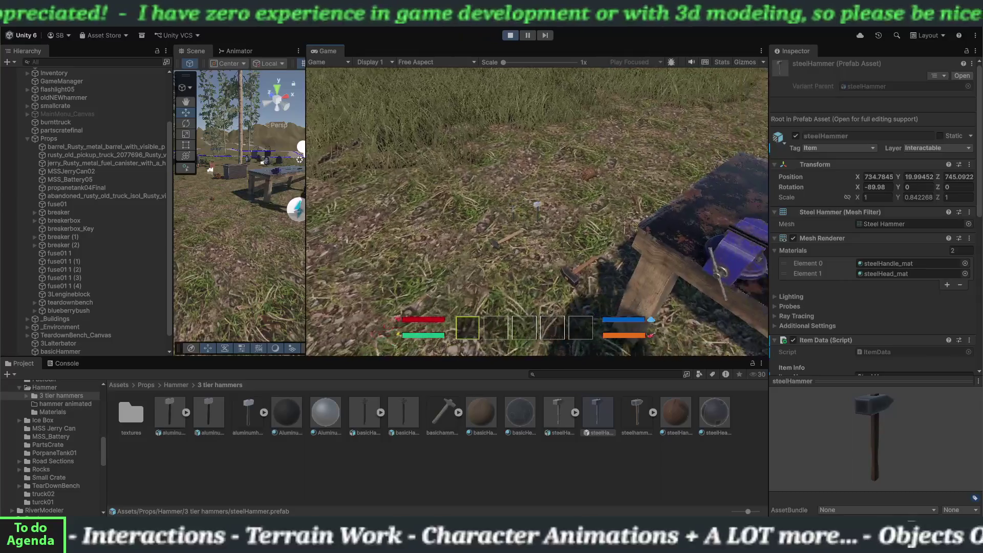
pyautogui.press('w')
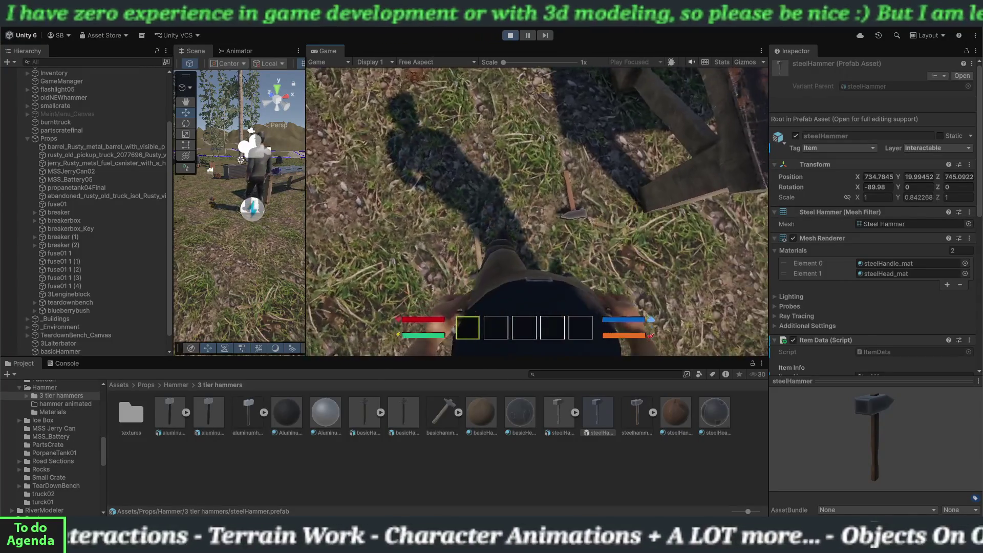
pyautogui.press('e')
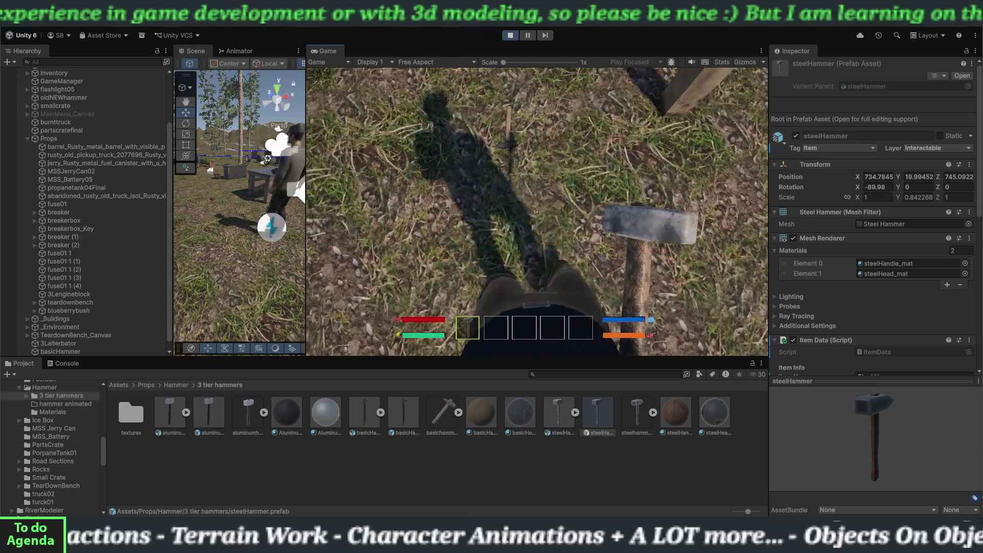
pyautogui.press('2')
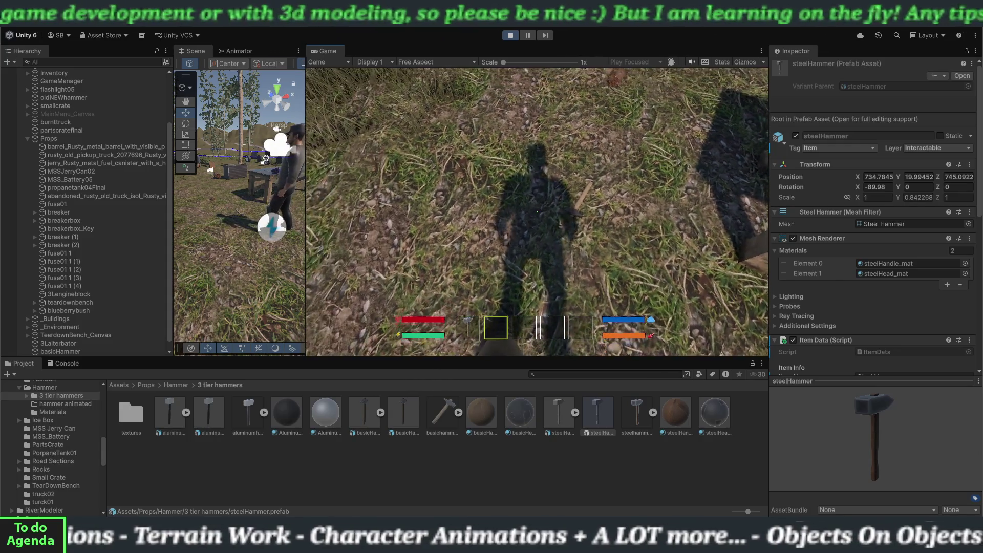
pyautogui.press('e')
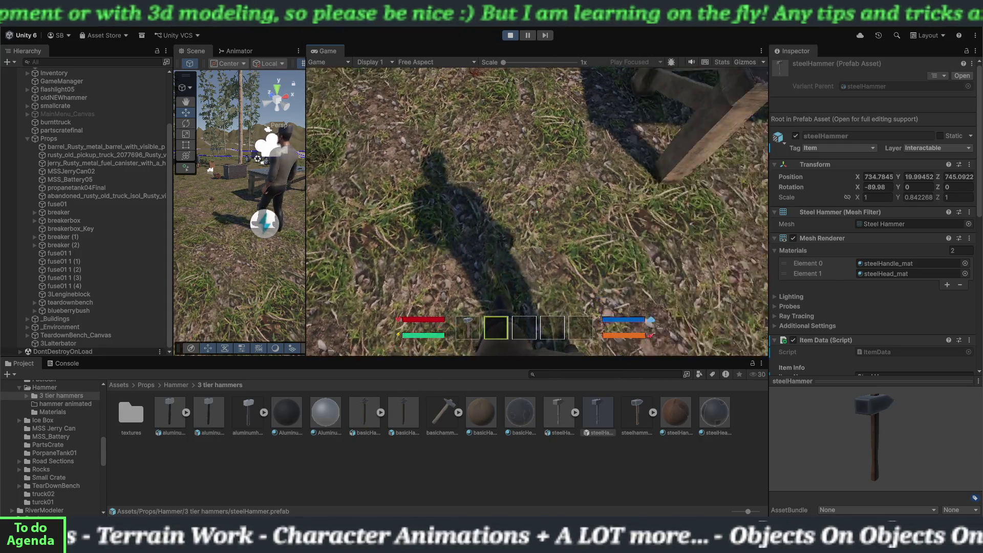
# - Put the basic hammer in a tool input slot, feed a hammer into parts input, then cancel the teardown
pyautogui.press('e')
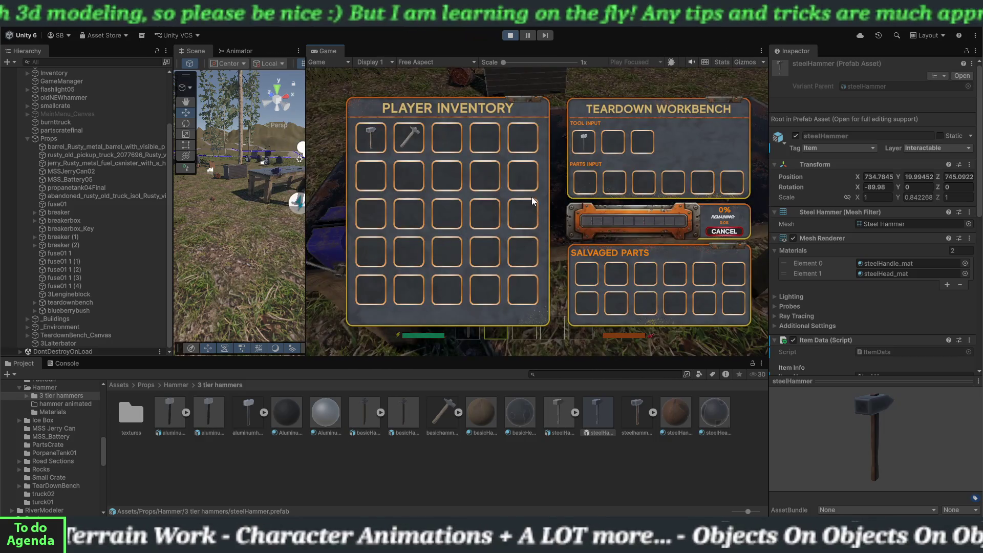
pyautogui.click(416, 147)
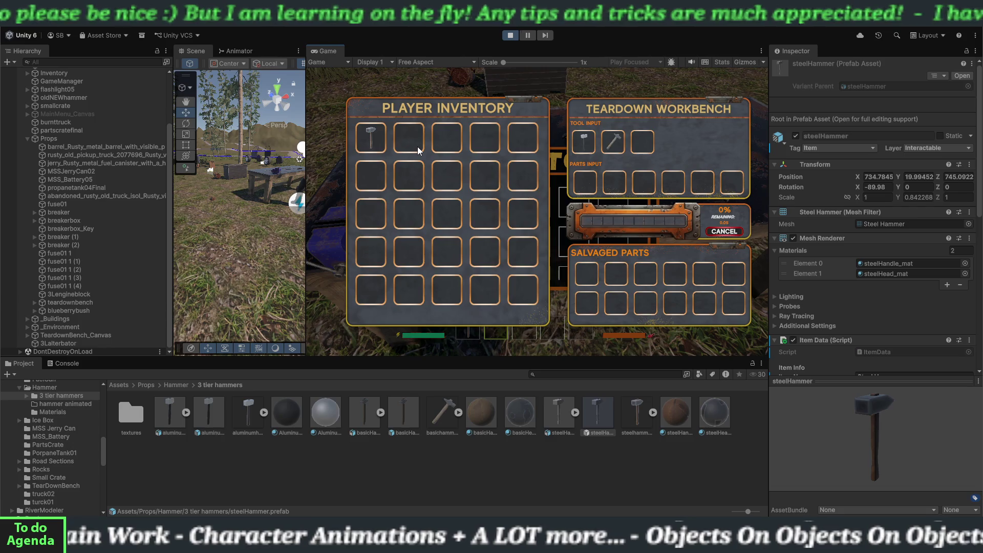
pyautogui.click(374, 146)
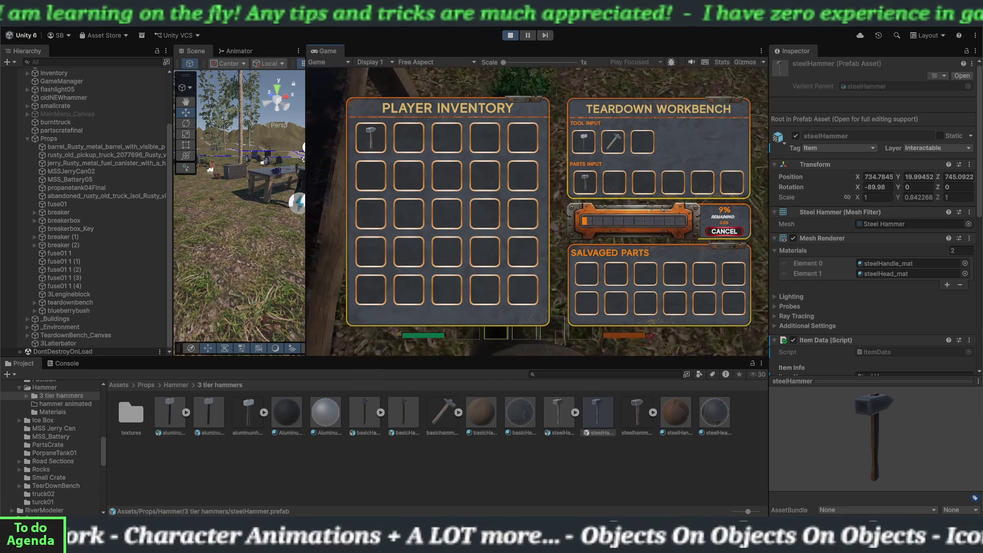
pyautogui.press('e')
pyautogui.press('e')
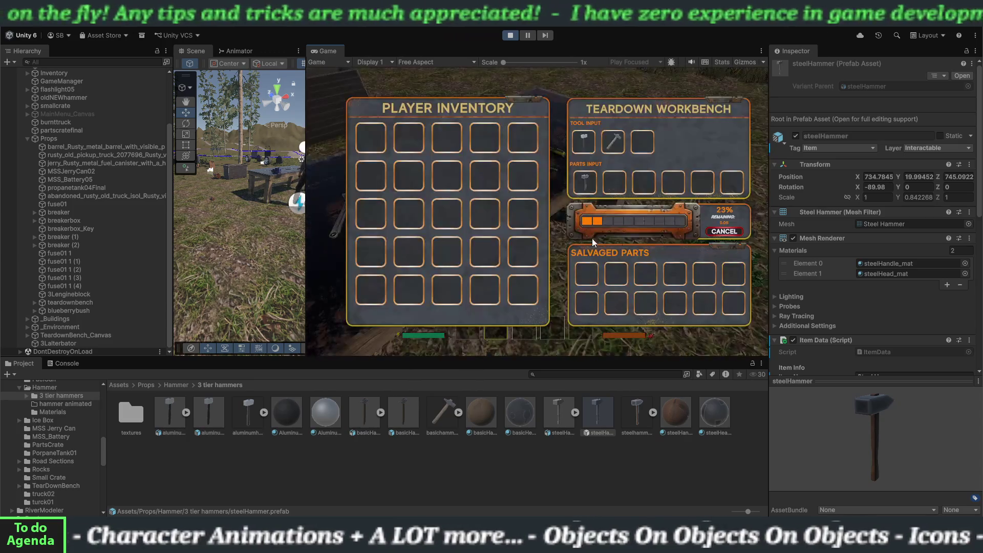
pyautogui.click(715, 234)
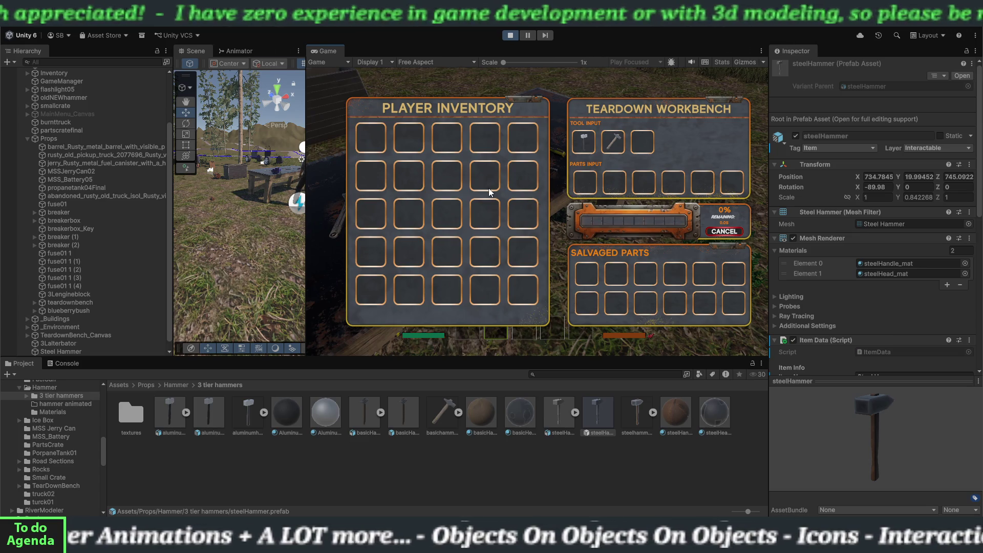
# - Pick up the Steel Hammer from the ground and place it in the workbench's third tool slot
pyautogui.press('e')
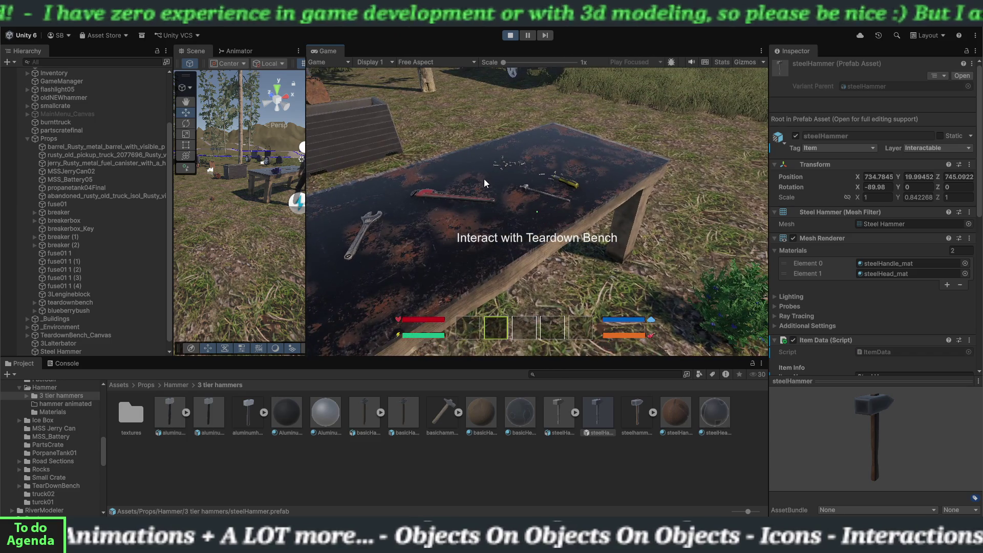
pyautogui.press('i')
pyautogui.press('i')
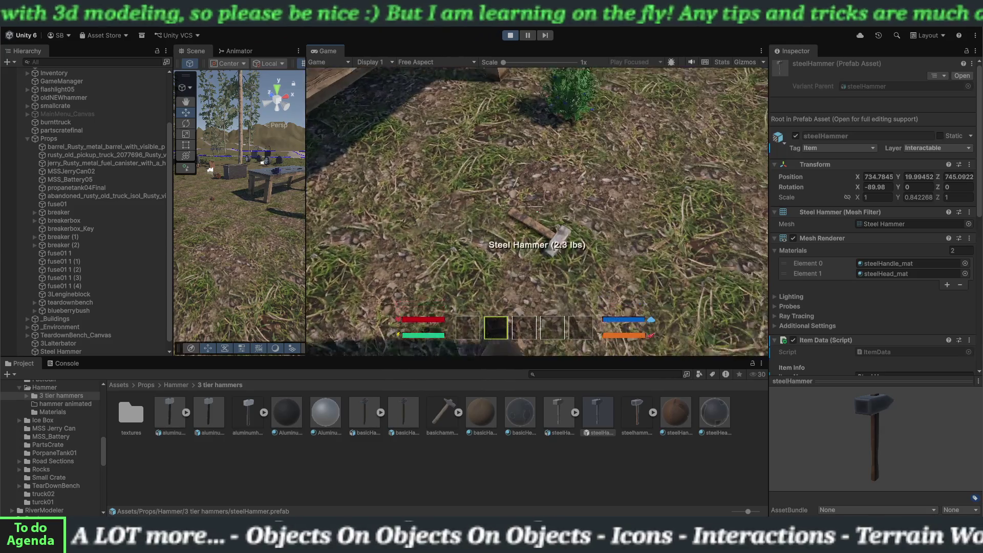
pyautogui.press('e')
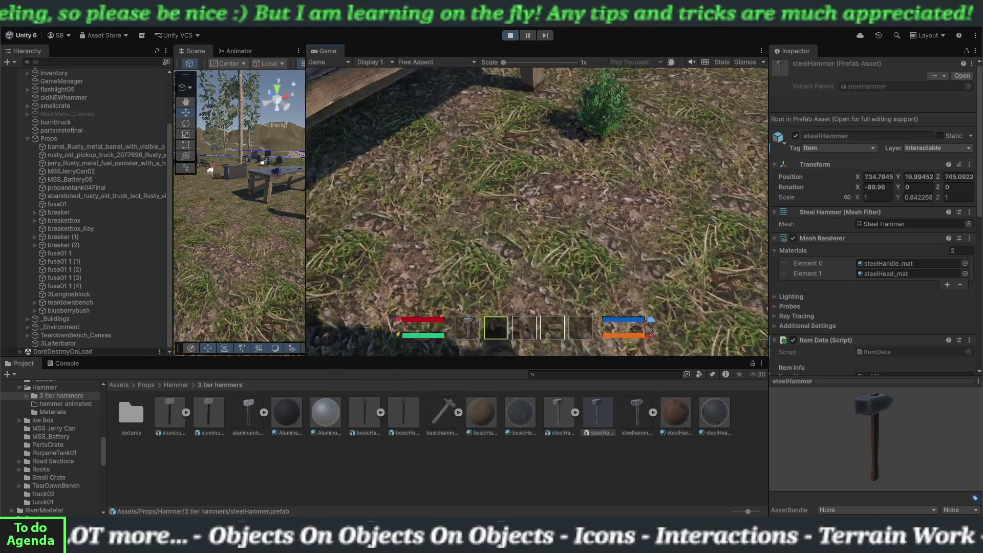
pyautogui.press('e')
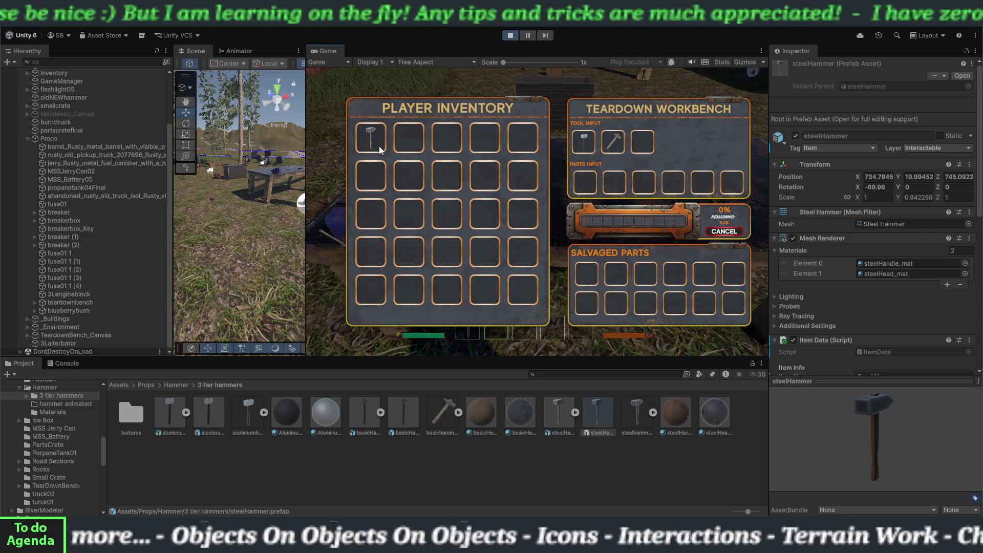
pyautogui.click(372, 141)
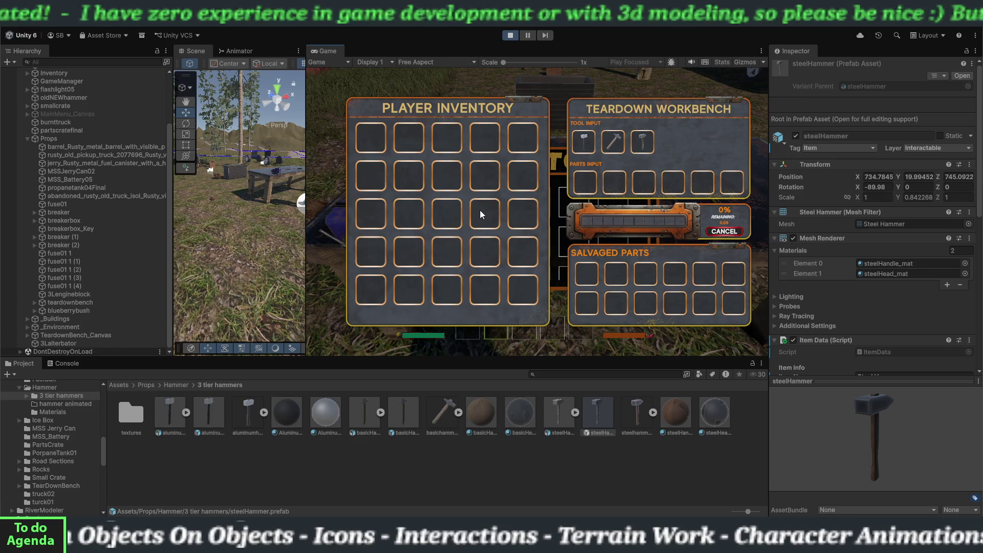
# - Load a hammer from the backpack inventory into the Teardown Bench, then walk away
pyautogui.press('e')
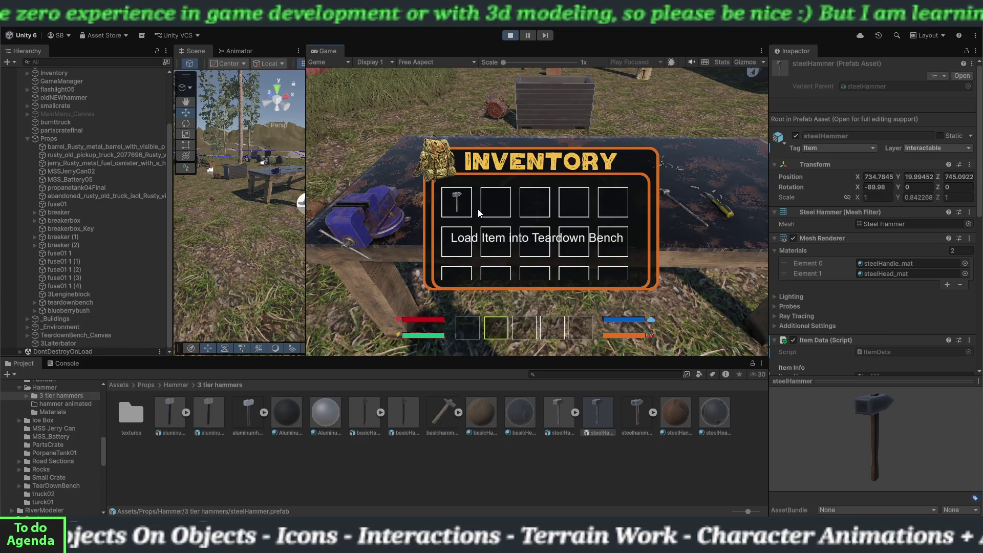
pyautogui.press('e')
pyautogui.press('e')
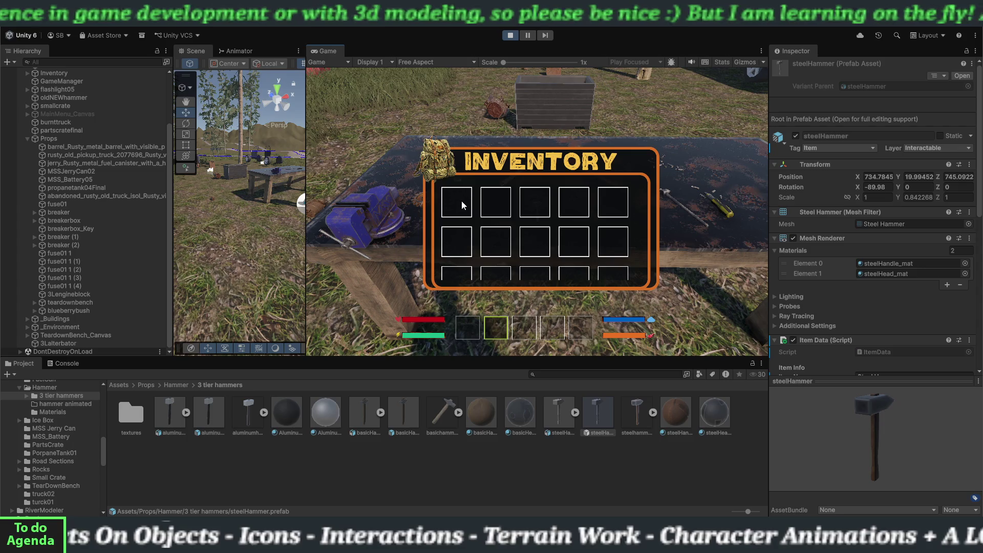
pyautogui.press('e')
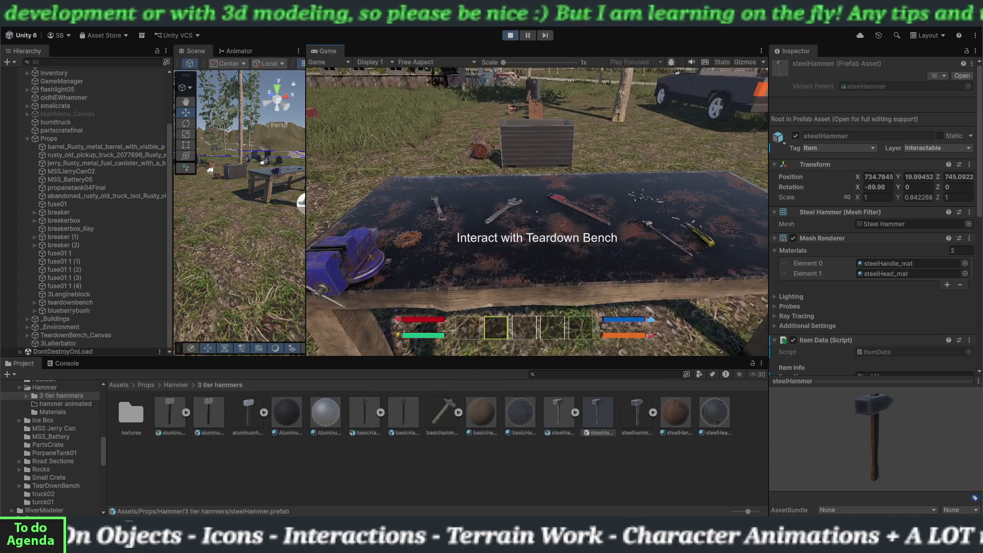
pyautogui.press('e')
pyautogui.press('e')
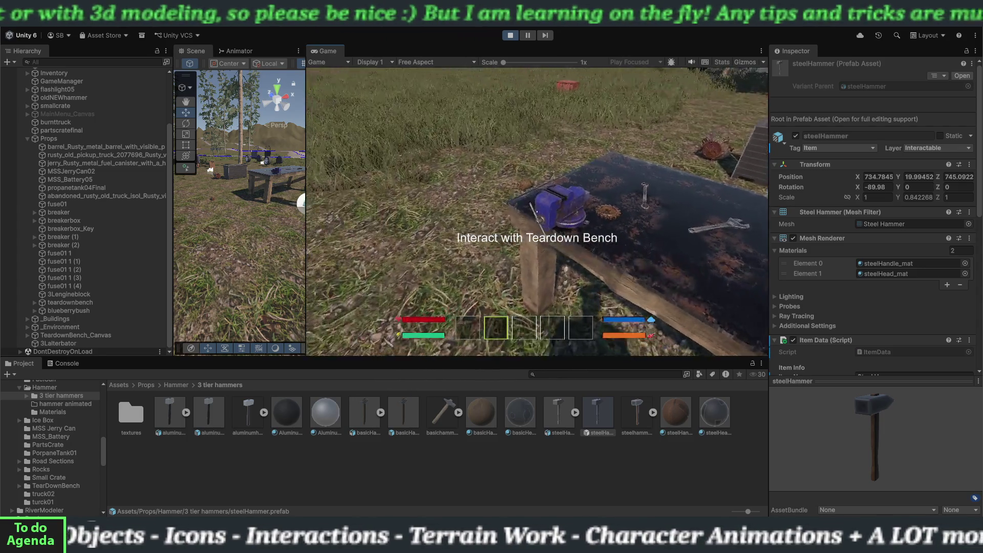
pyautogui.press('w')
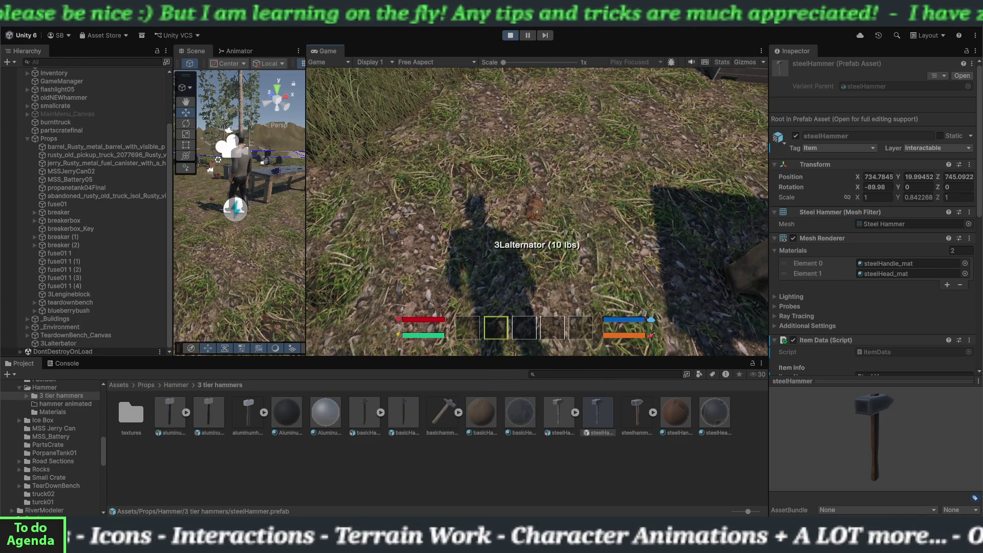
# - Open the Teardown Workbench and move both salvaged parts into the player inventory
pyautogui.press('w')
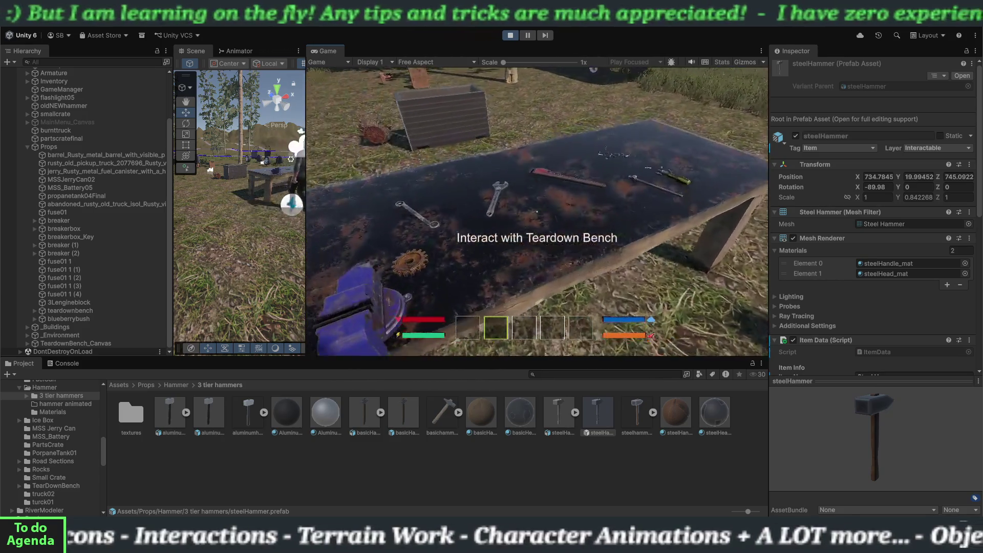
pyautogui.press('e')
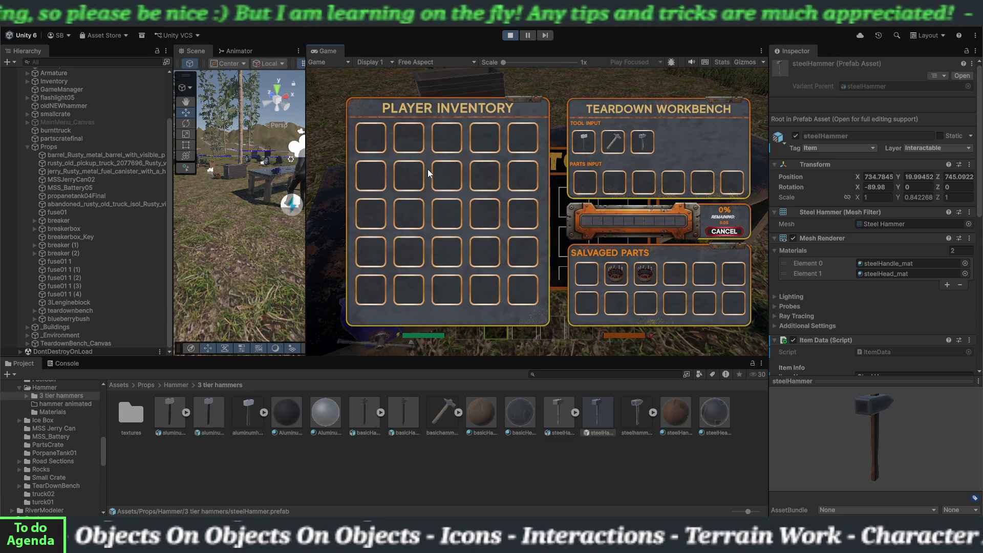
pyautogui.click(621, 274)
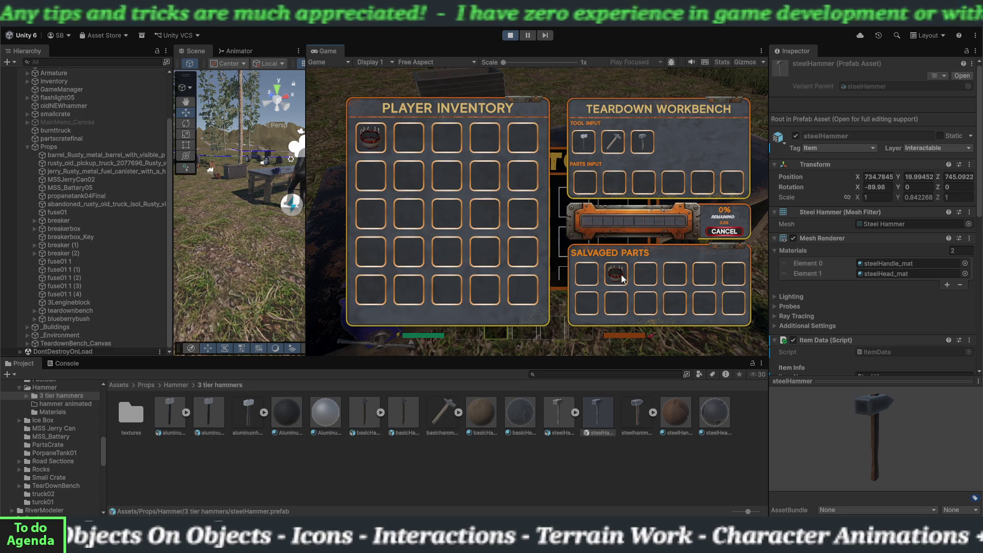
pyautogui.click(621, 275)
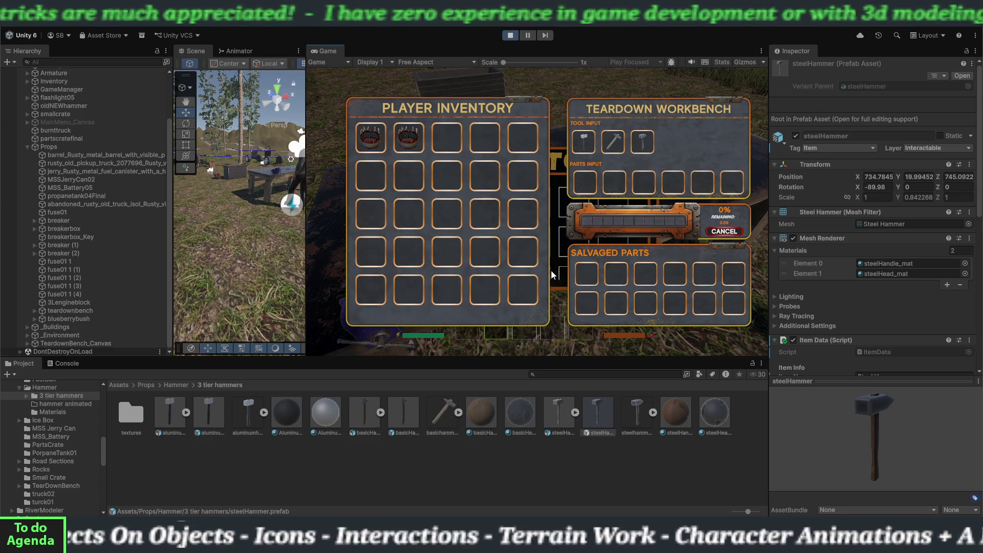
# - Review the two collected parts in the inventory, close it, and step back from the bench
pyautogui.press('Escape')
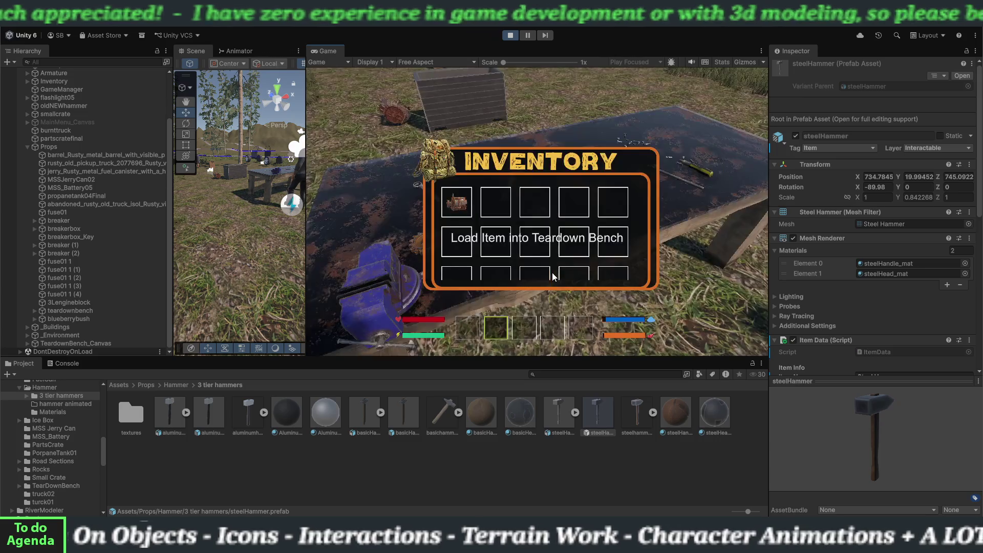
pyautogui.press('Tab')
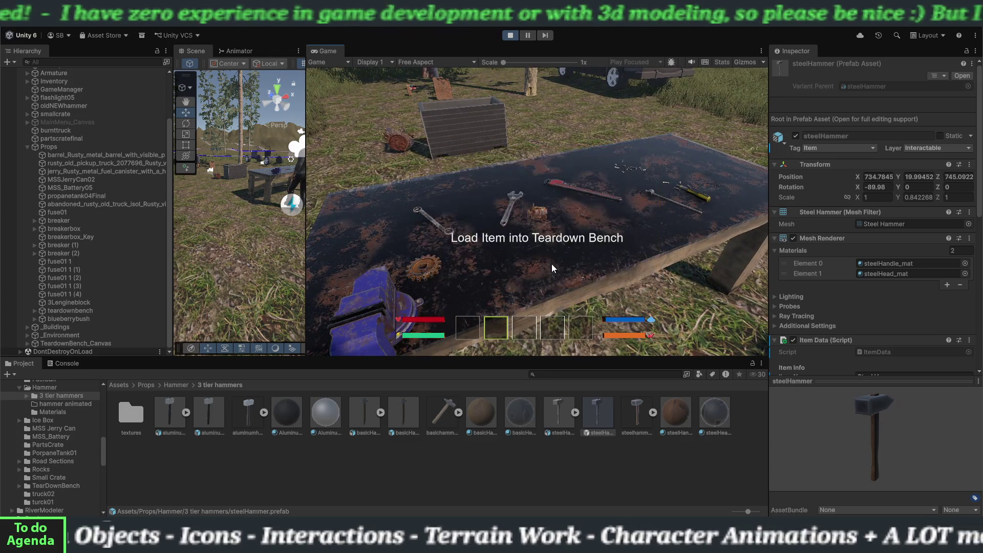
pyautogui.press('Tab')
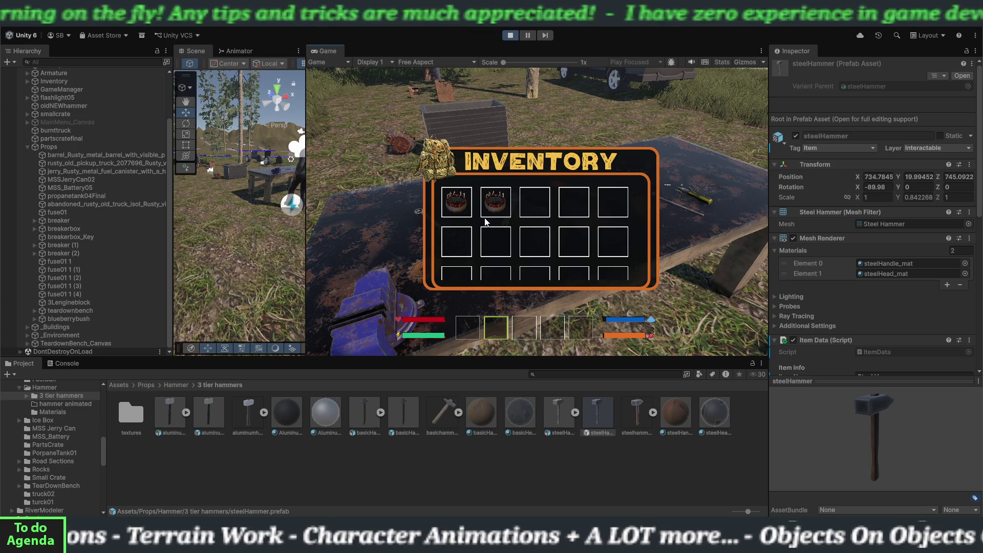
pyautogui.press('i')
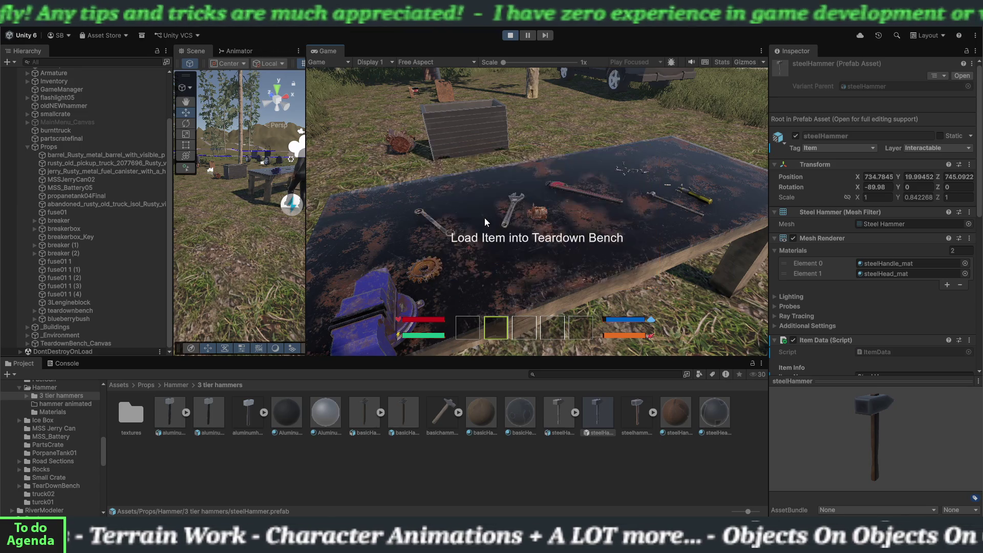
pyautogui.press('s')
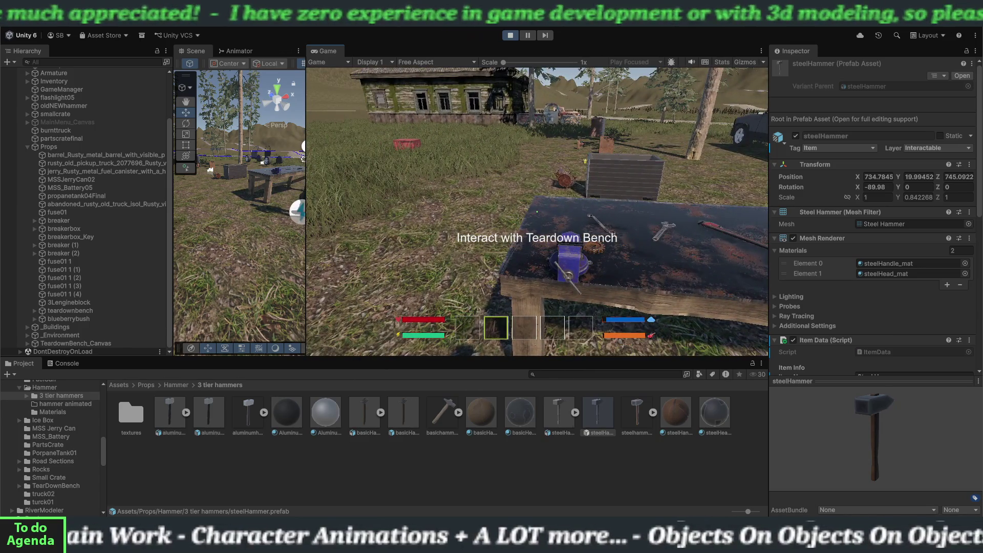
# - Exit Play mode and drag the Scene/Game divider right to widen the scene view
pyautogui.moveTo(530, 180)
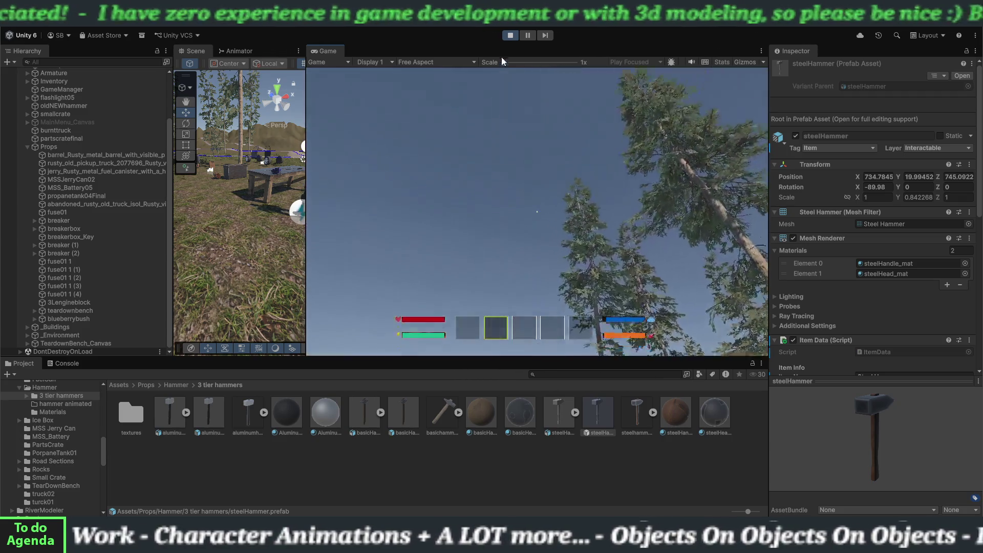
pyautogui.click(510, 35)
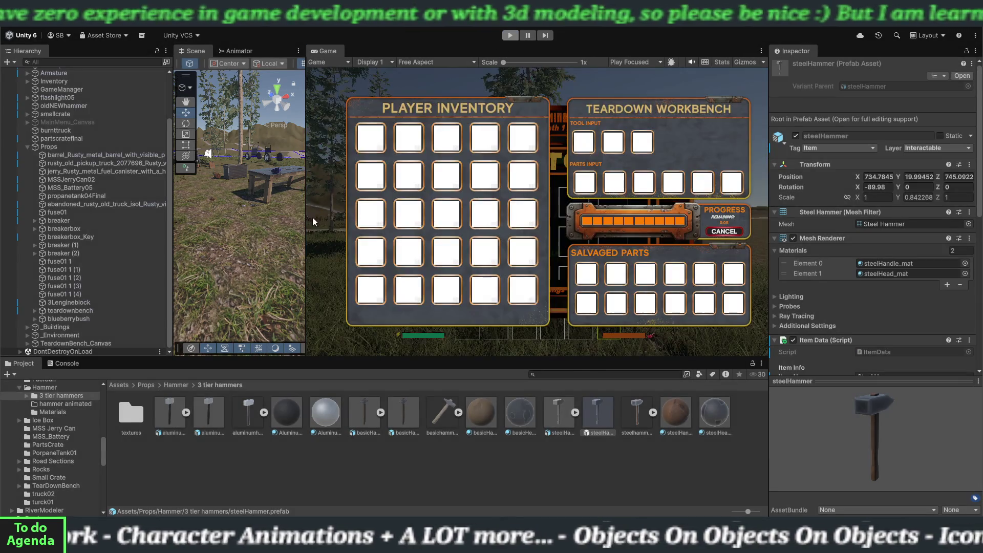
pyautogui.moveTo(306, 226); pyautogui.dragTo(554, 225)
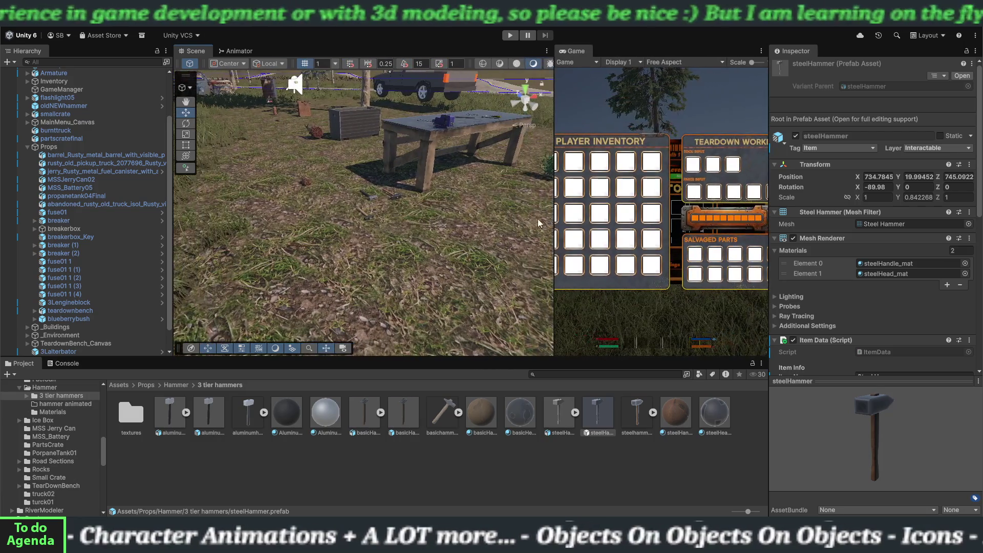
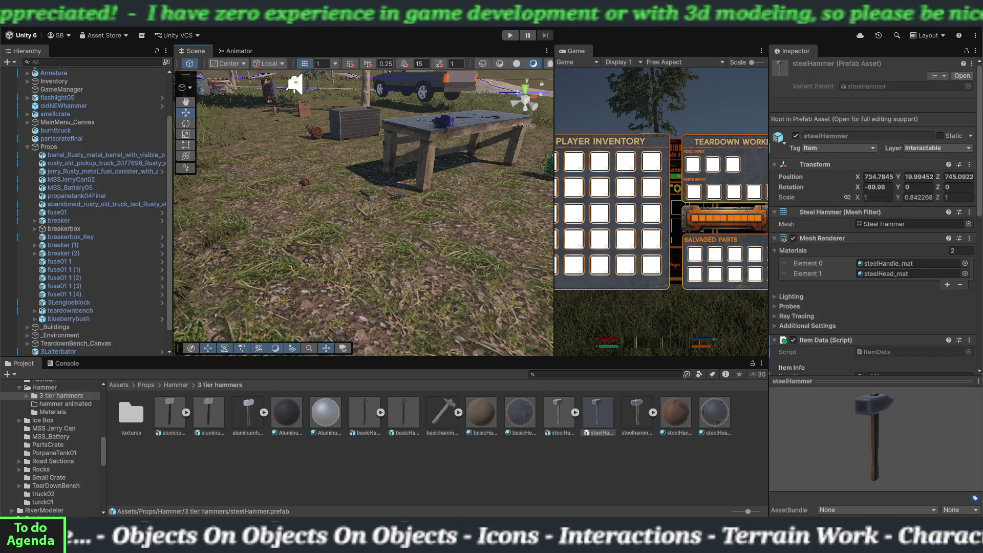
# - Widen the Scene view and expand TeardownBench_Canvas down through RightTop_BenchPanel to Progress_Panel's children
pyautogui.moveTo(554, 147)
pyautogui.mouseDown()
pyautogui.moveTo(210, 185)
pyautogui.moveTo(679, 179)
pyautogui.mouseUp()
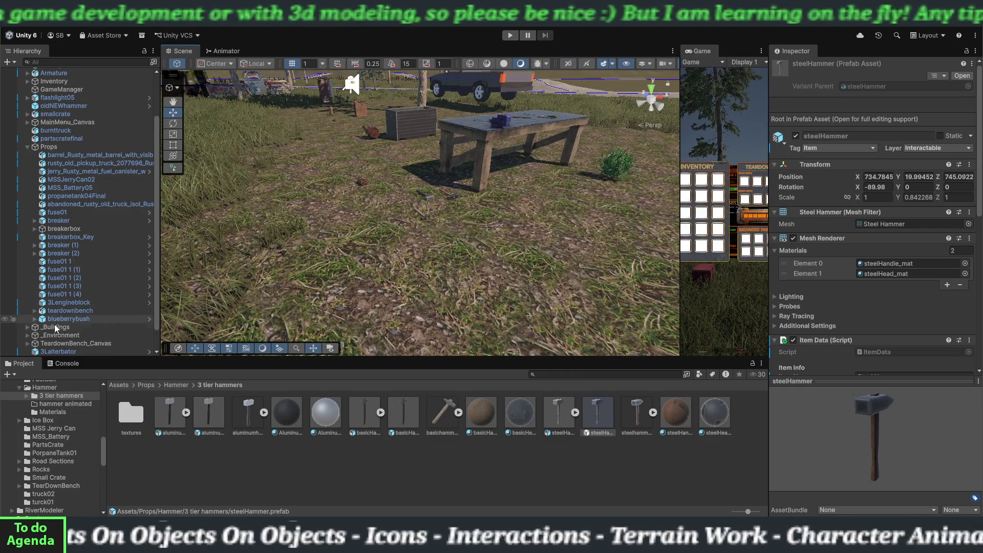
pyautogui.scroll(-2, 56, 327)
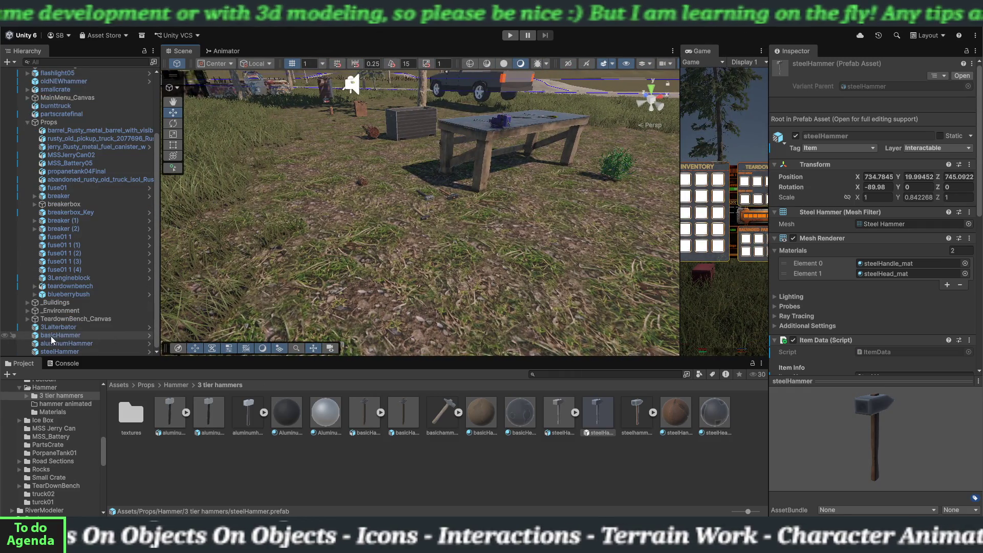
pyautogui.click(27, 318)
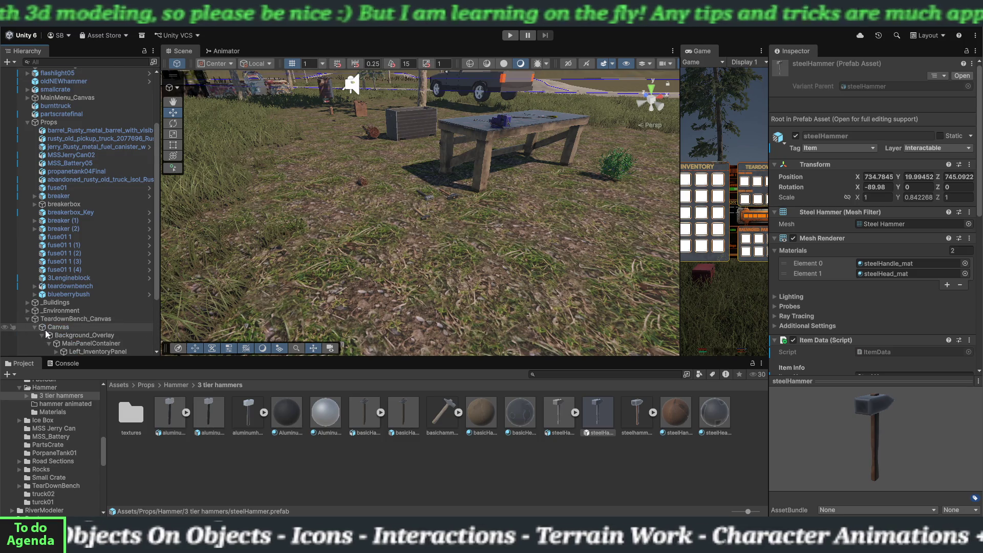
pyautogui.scroll(-3, 48, 330)
pyautogui.click(56, 310)
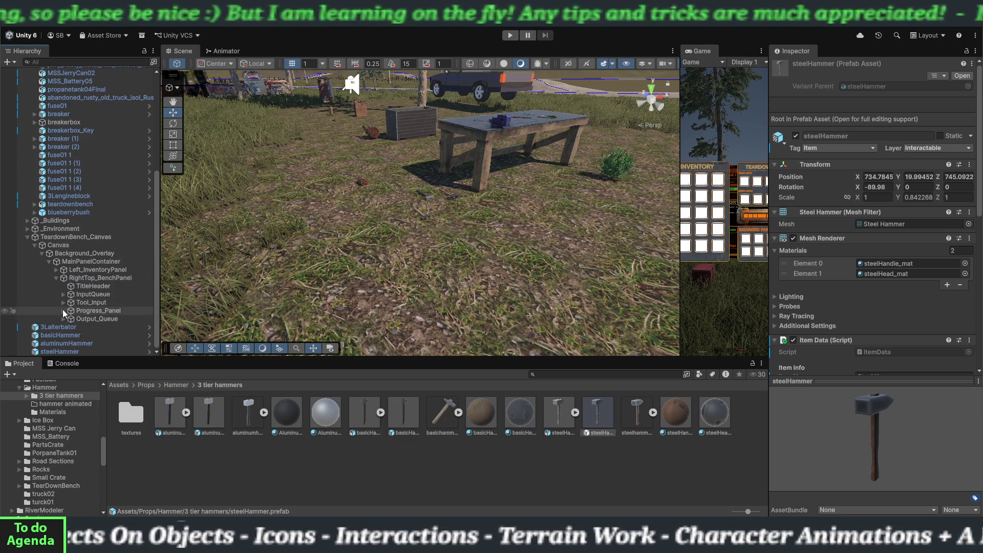
pyautogui.click(63, 311)
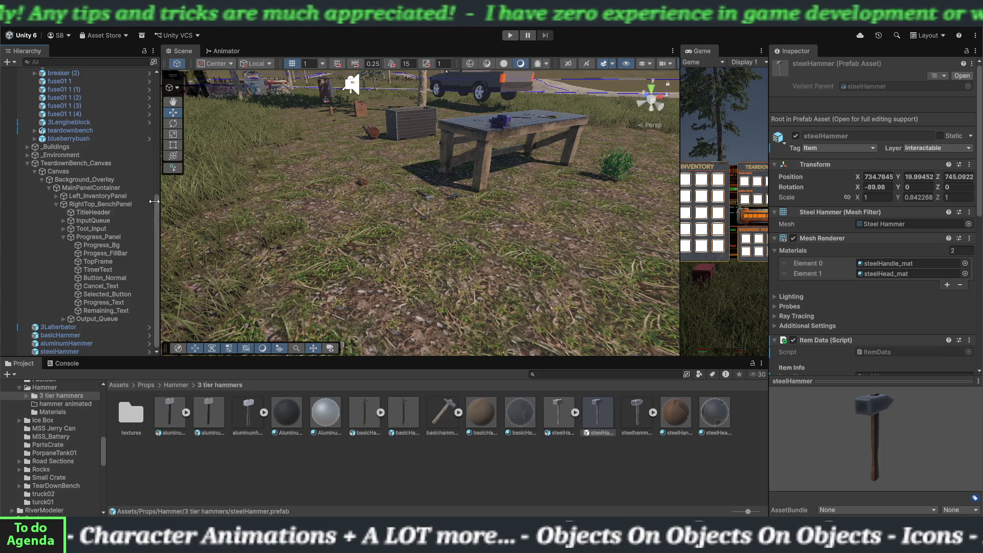
# - Frame Button_Normal's CANCEL button in the Scene view, inspect Selected_Button, then reselect Button_Normal
pyautogui.click(98, 279)
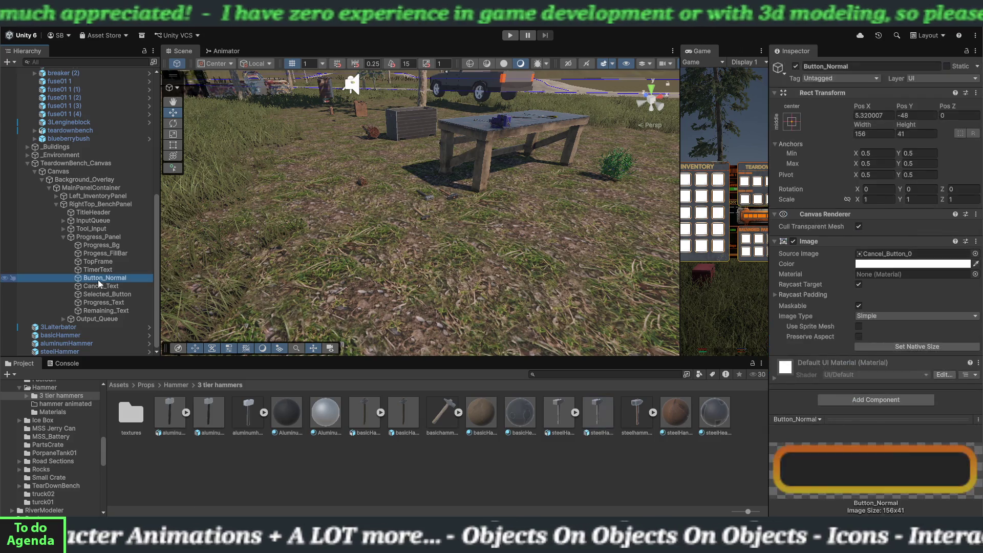
pyautogui.doubleClick(98, 278)
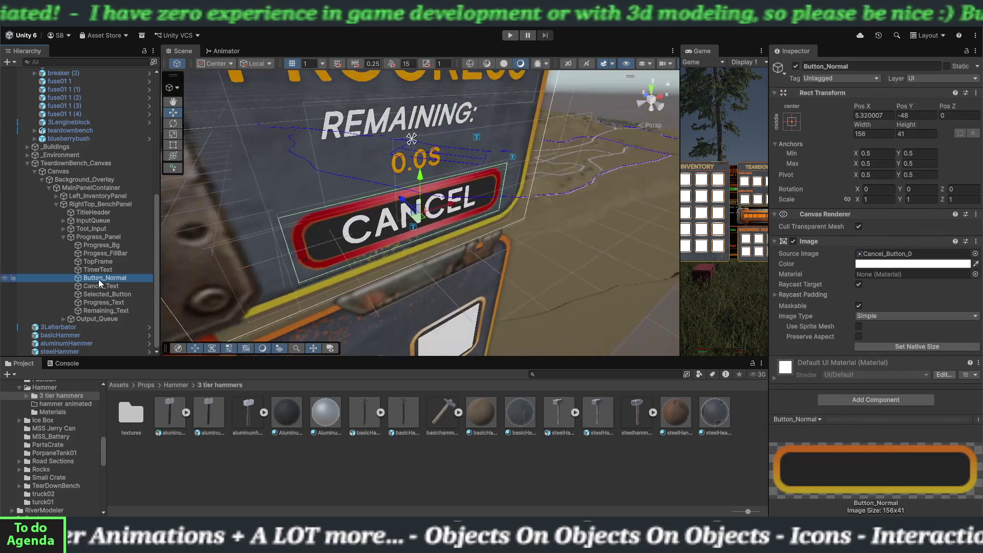
pyautogui.scroll(8, 440, 244)
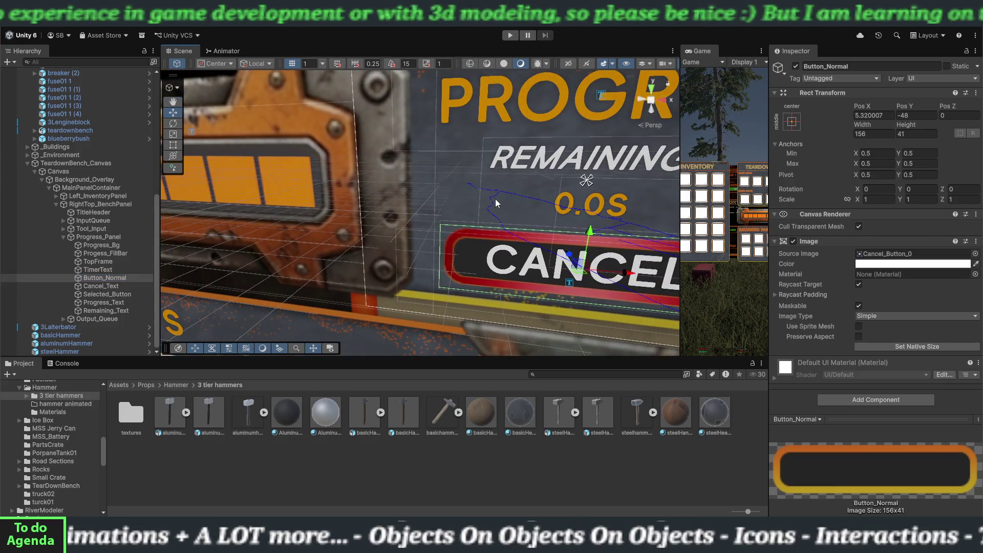
pyautogui.scroll(-3, 496, 203)
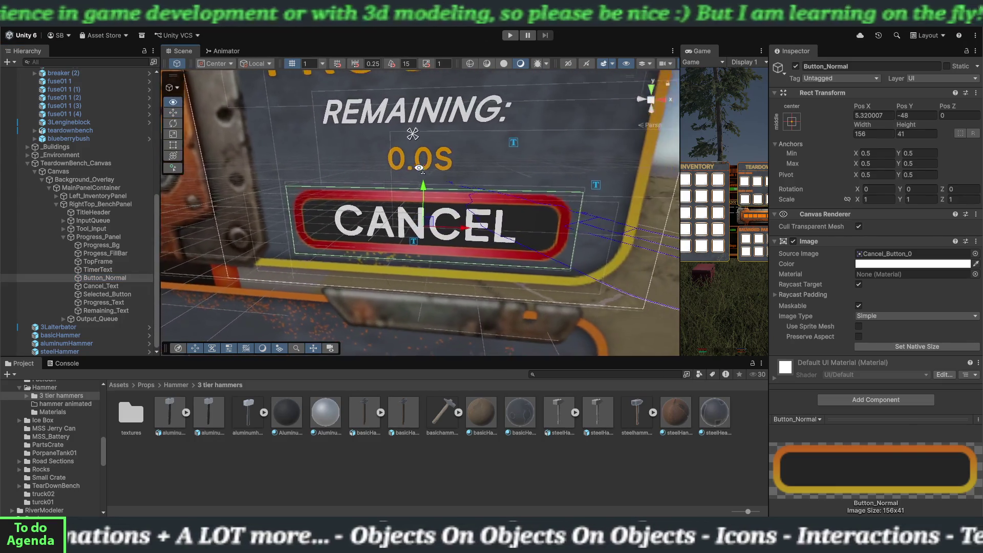
pyautogui.moveTo(441, 163); pyautogui.dragTo(475, 157)
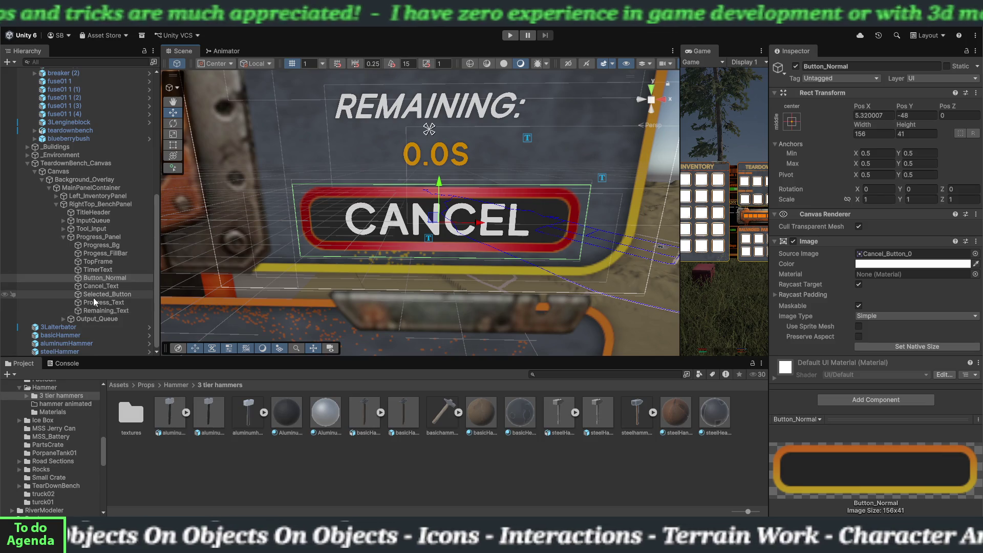
pyautogui.click(107, 294)
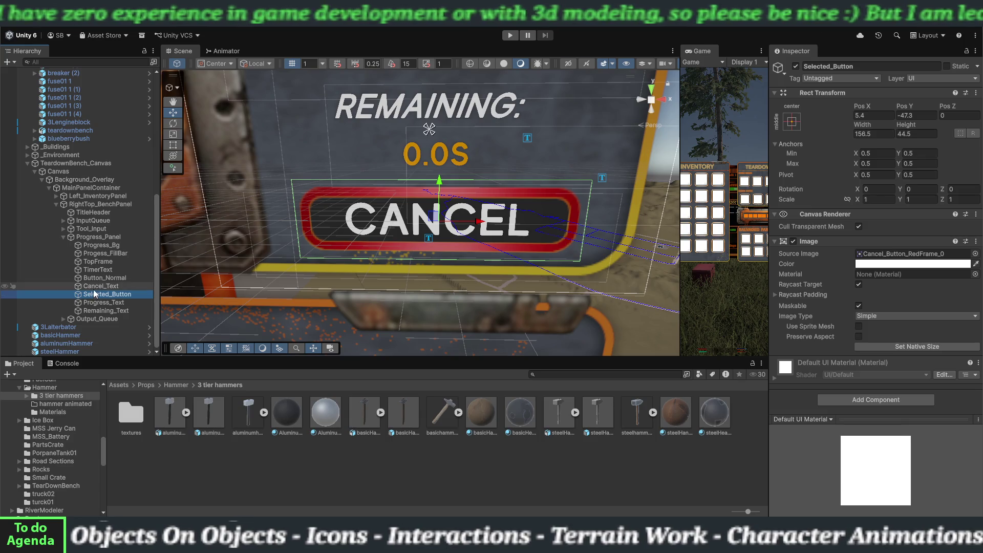
pyautogui.click(96, 281)
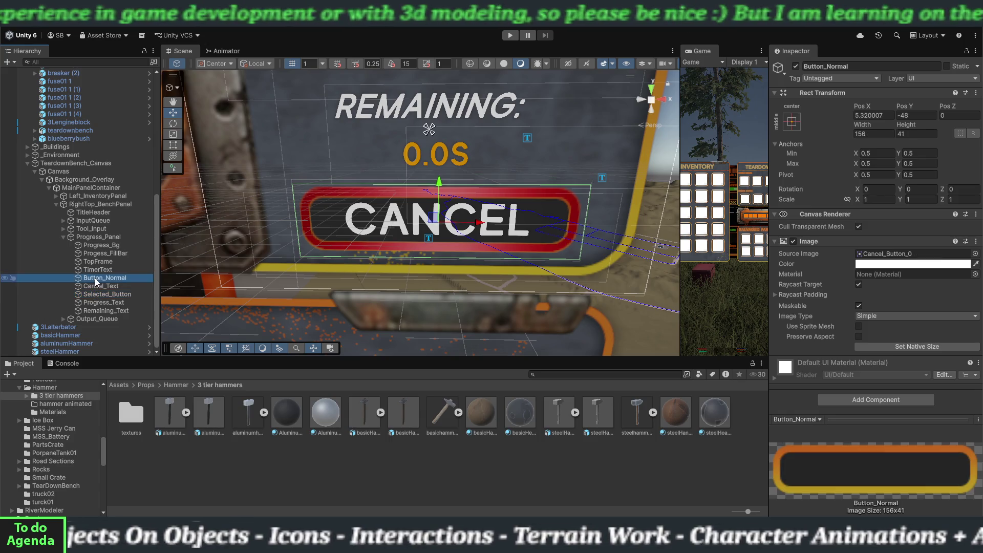
# - Add a Button component to Button_Normal and drag Button_Normal into its Target Graphic field
pyautogui.click(876, 398)
pyautogui.write('ri')
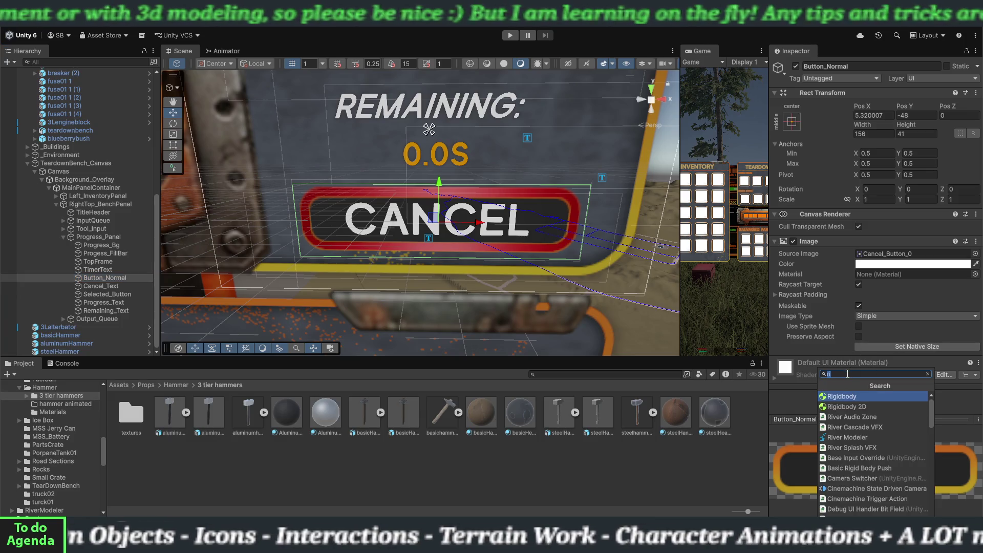
pyautogui.press('BackSpace')
pyautogui.press('BackSpace')
pyautogui.write('butt')
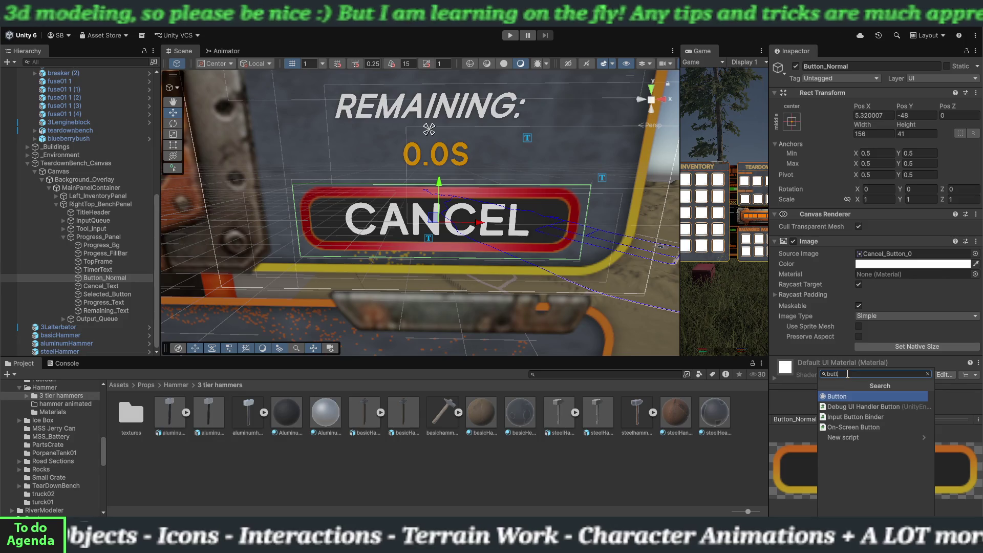
pyautogui.click(844, 394)
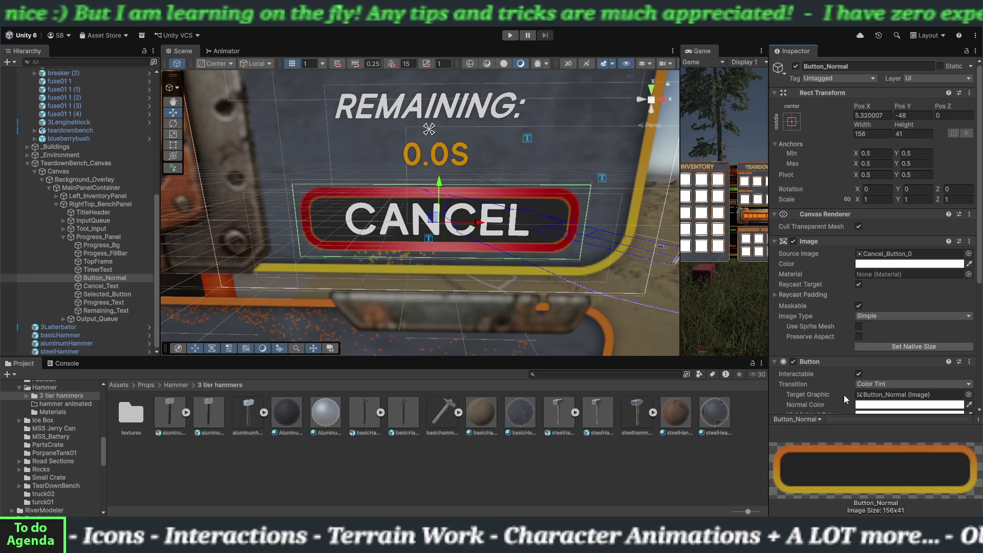
pyautogui.scroll(-3, 844, 395)
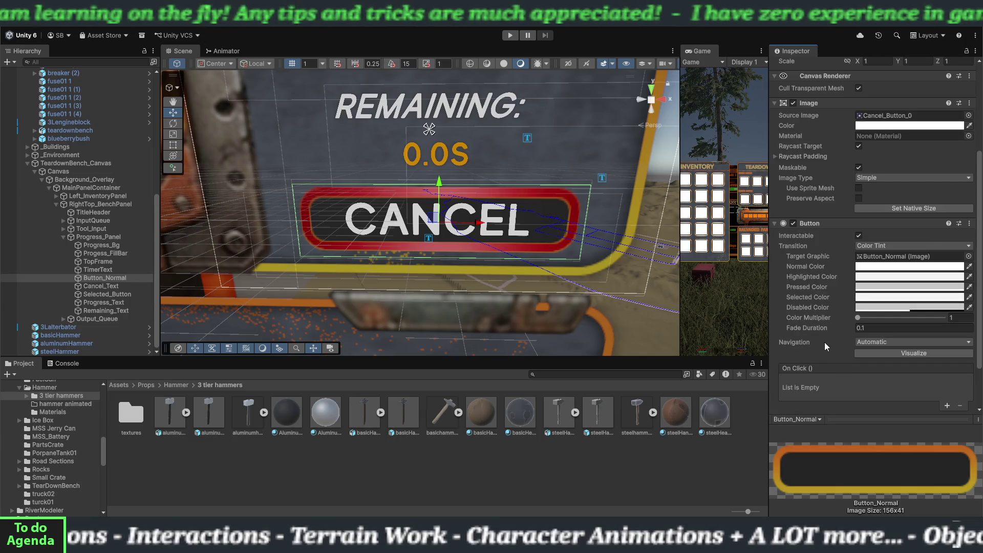
pyautogui.scroll(-1, 824, 340)
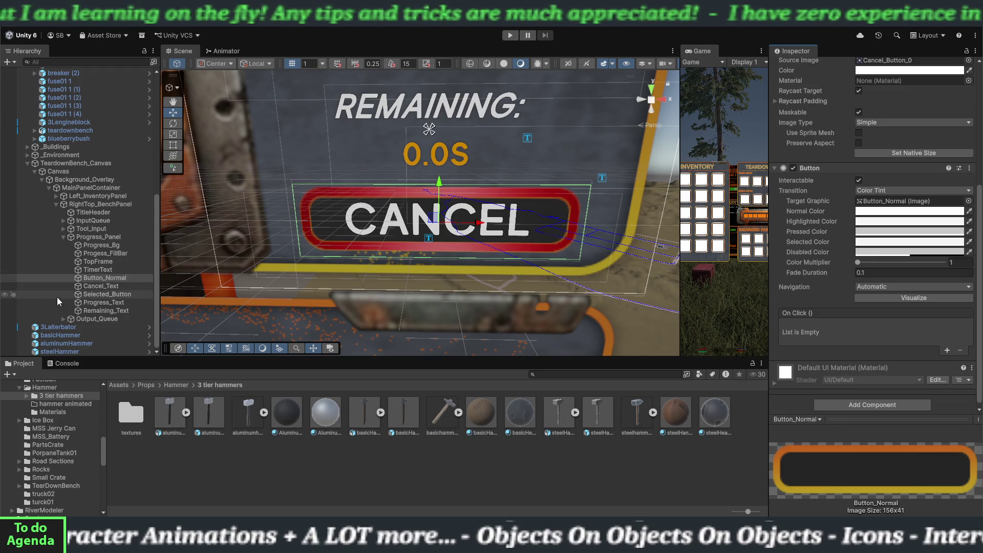
pyautogui.moveTo(91, 278)
pyautogui.mouseDown()
pyautogui.moveTo(290, 278)
pyautogui.moveTo(868, 216)
pyautogui.moveTo(893, 205)
pyautogui.mouseUp()
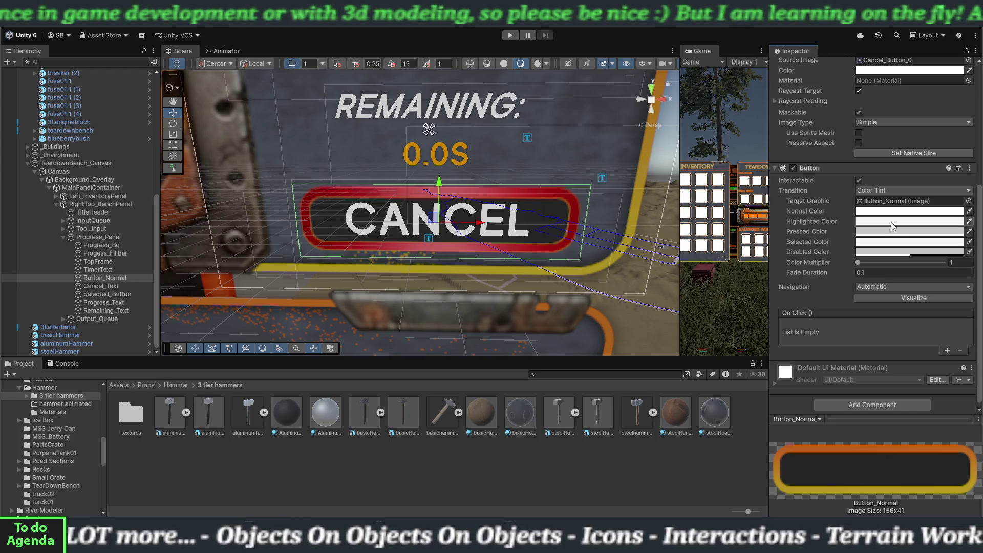
# - Set the Button's Pressed Color to red (E55151), leaving Highlighted and Disabled colours unchanged
pyautogui.click(891, 222)
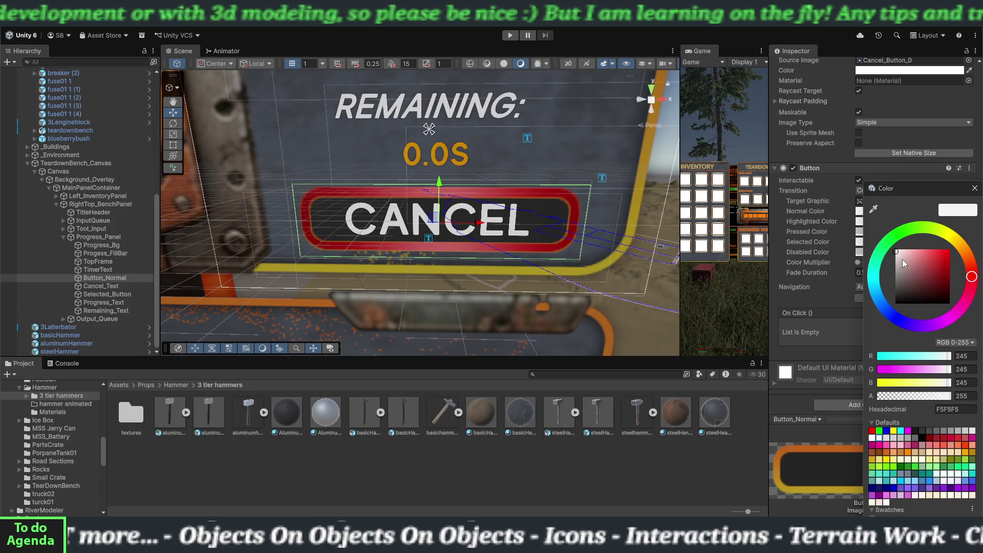
pyautogui.click(974, 187)
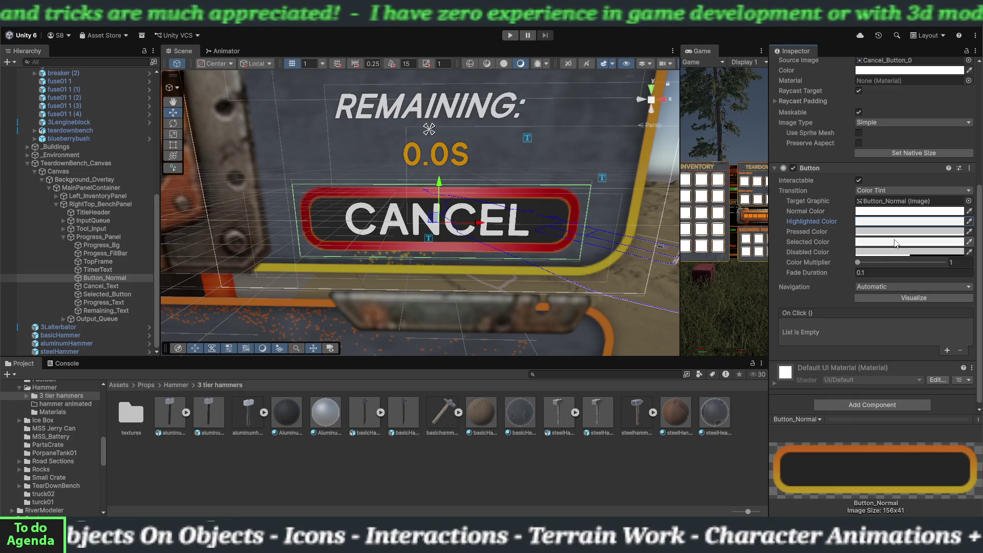
pyautogui.click(893, 233)
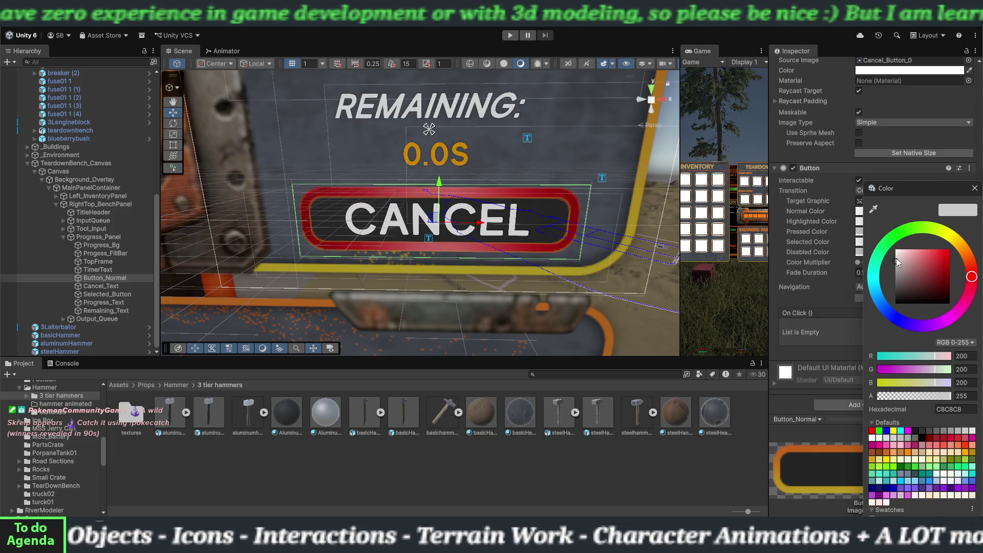
pyautogui.moveTo(895, 259)
pyautogui.mouseDown()
pyautogui.moveTo(940, 258)
pyautogui.moveTo(917, 262)
pyautogui.moveTo(930, 255)
pyautogui.mouseUp()
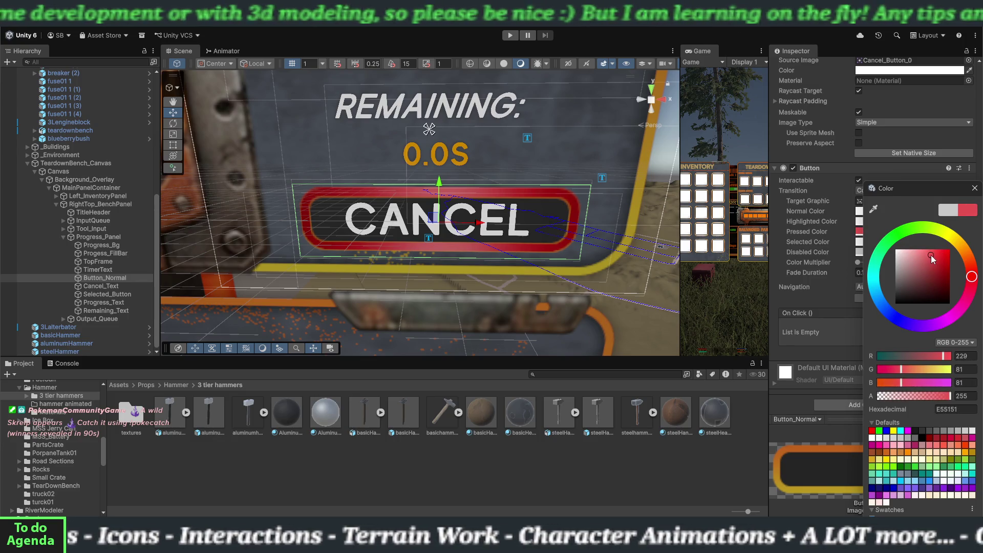
pyautogui.click(974, 190)
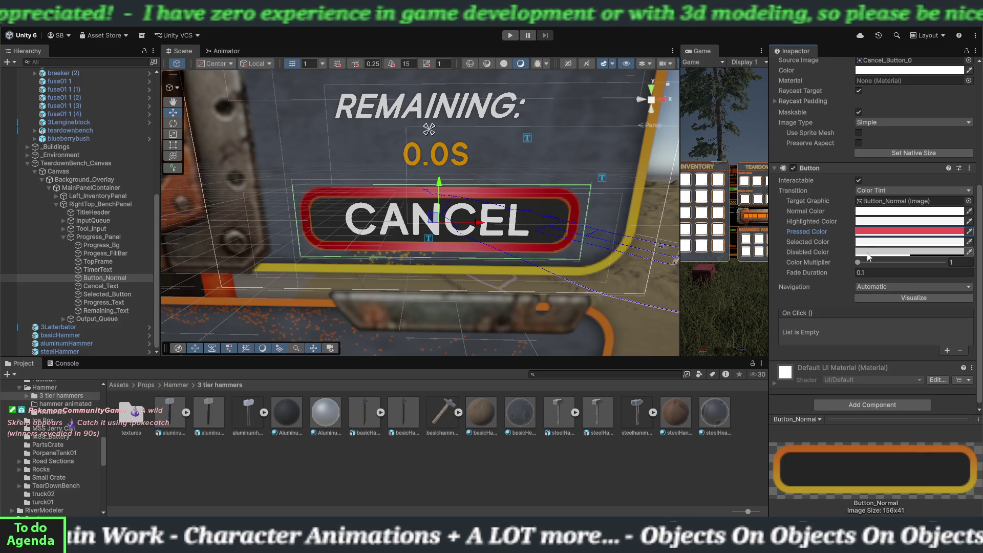
pyautogui.click(867, 253)
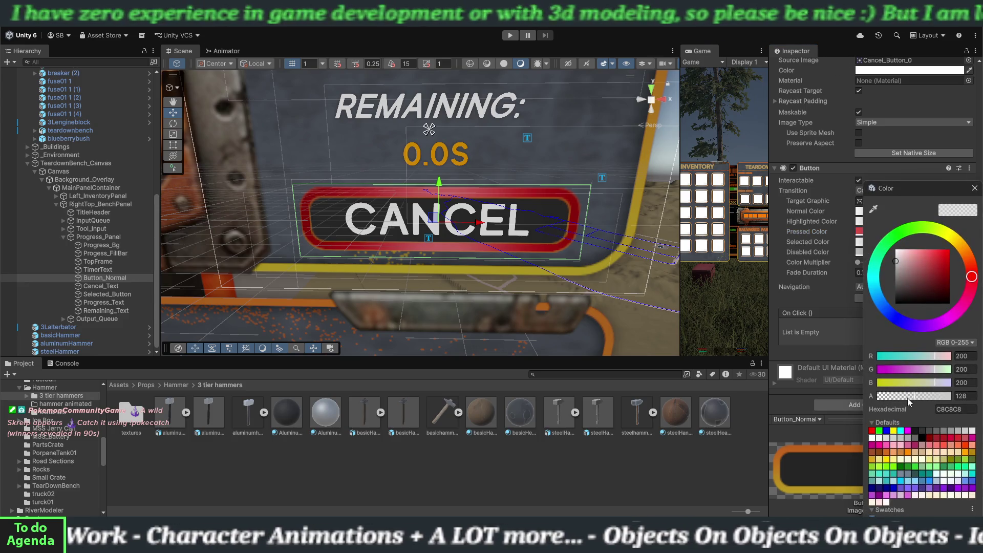
pyautogui.click(973, 188)
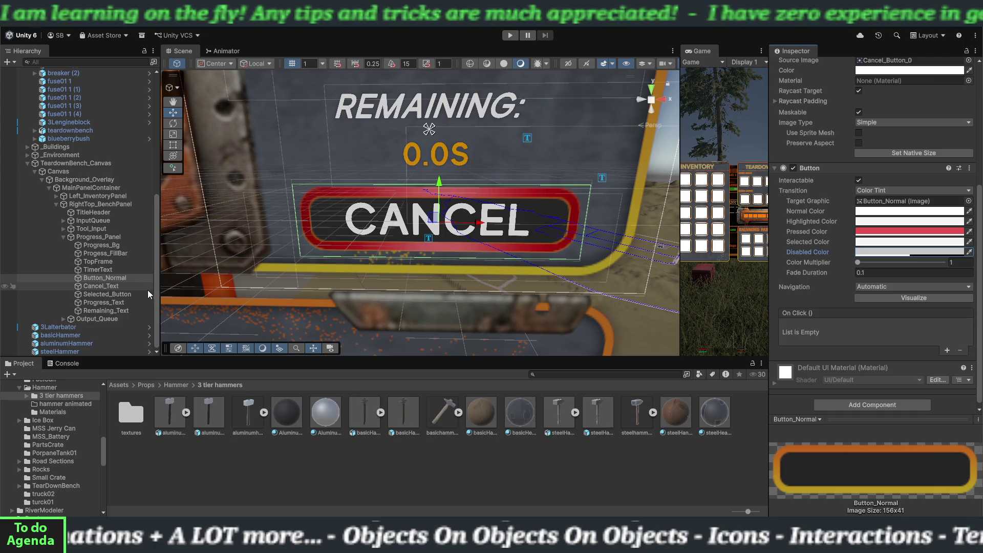
pyautogui.scroll(3, 817, 236)
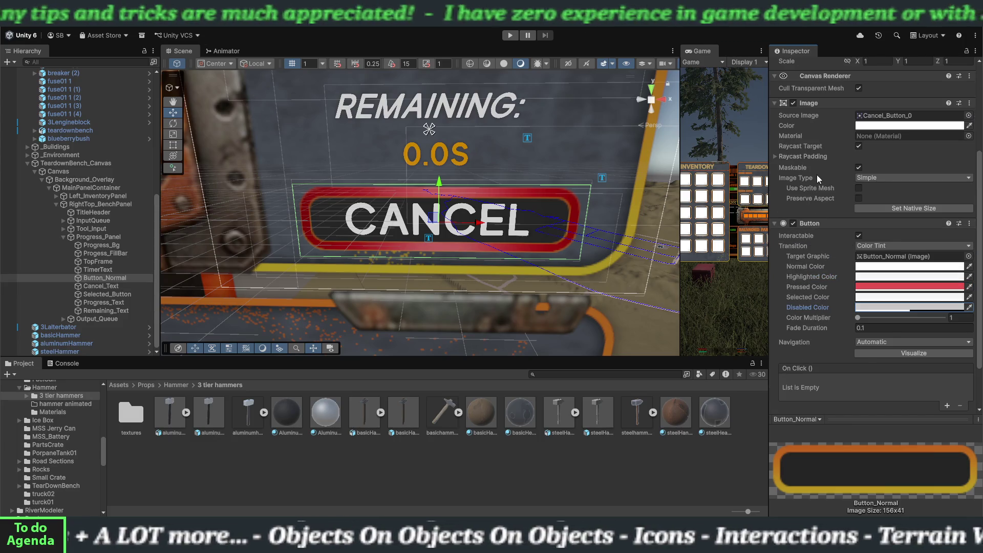
pyautogui.scroll(-3, 821, 220)
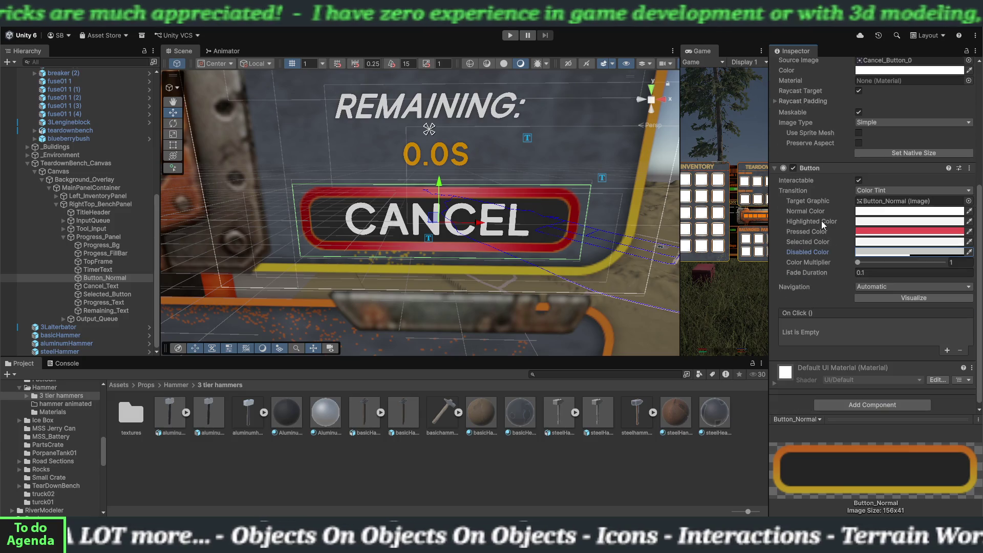
pyautogui.scroll(-1, 821, 235)
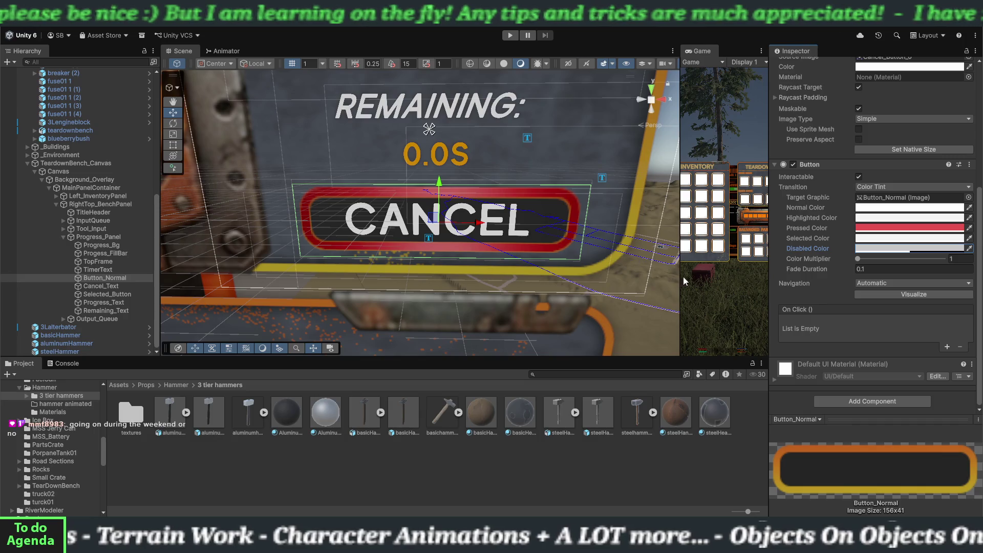
# - Widen the Game view, enter Play mode and pick up the basic hammer
pyautogui.moveTo(682, 282); pyautogui.dragTo(339, 282)
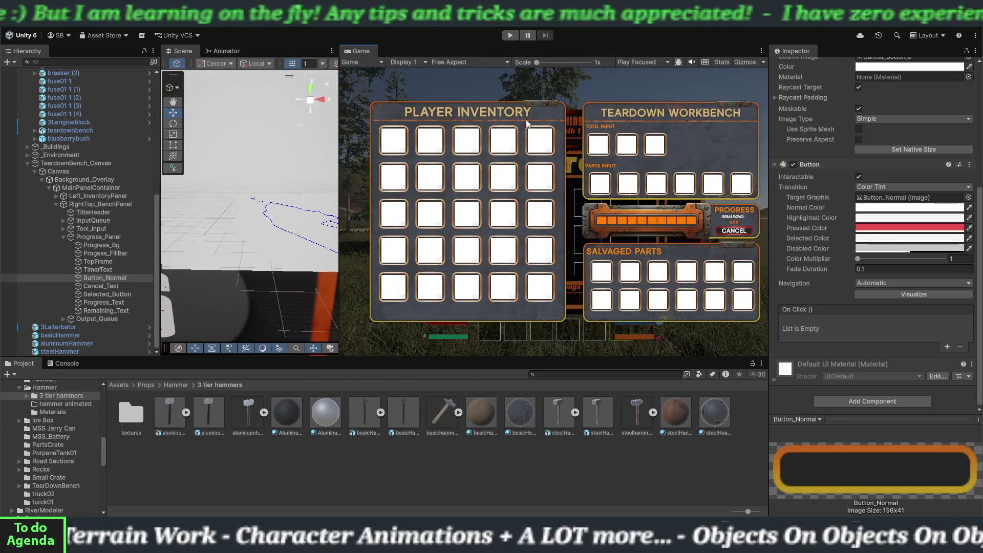
pyautogui.click(512, 37)
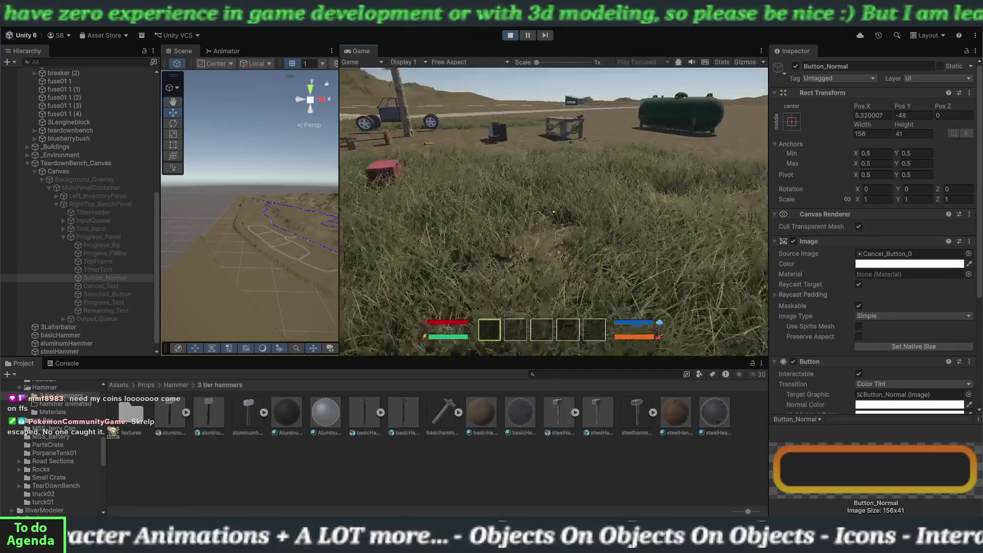
pyautogui.press('w')
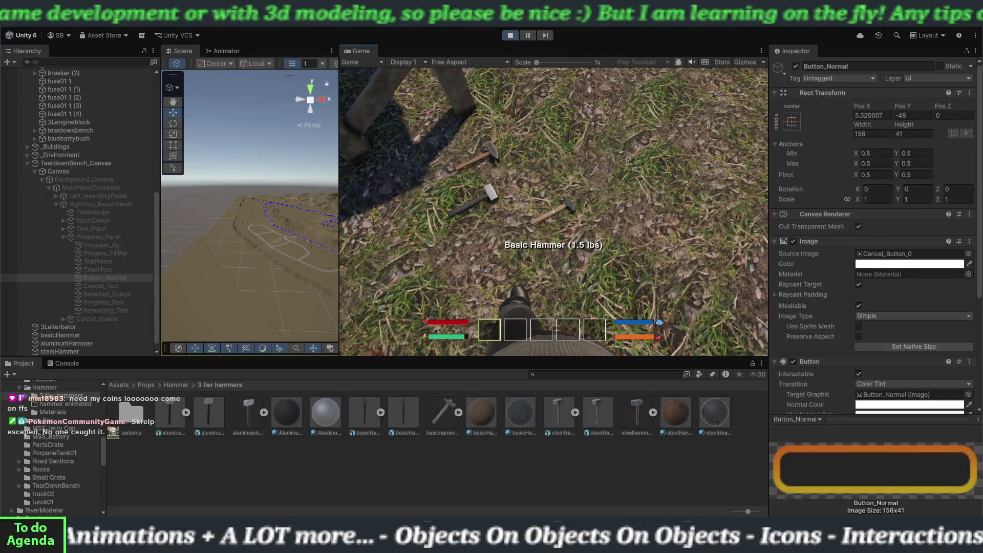
pyautogui.press('e')
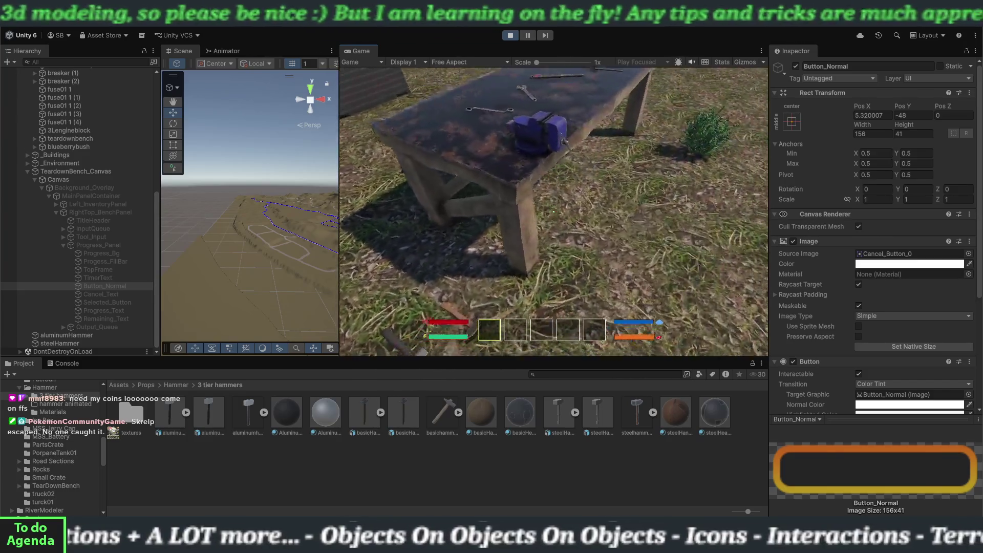
# - Open the Teardown Bench, load the inventory item to start teardown, then stop Play mode
pyautogui.press('w')
pyautogui.press('e')
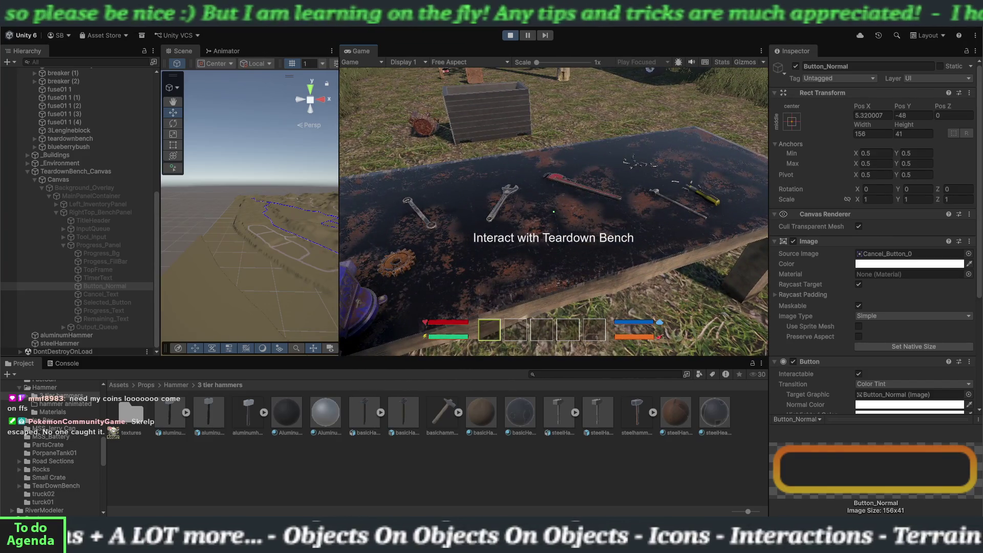
pyautogui.press('e')
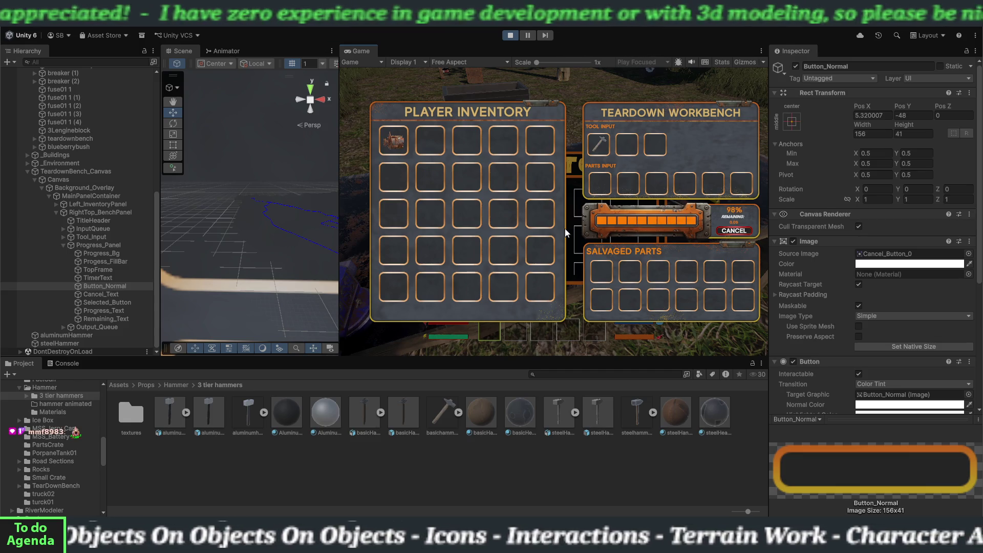
pyautogui.click(397, 148)
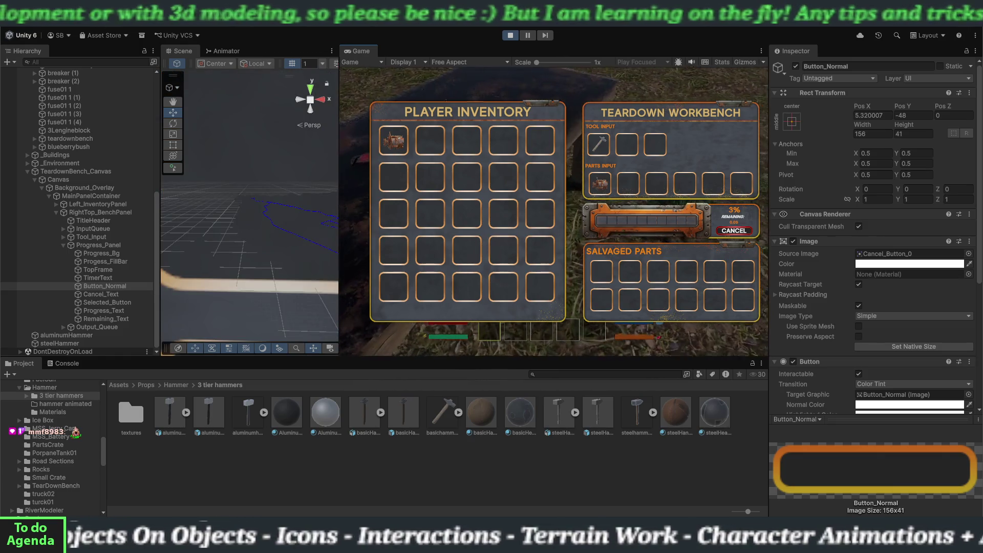
pyautogui.press('e')
pyautogui.press('e')
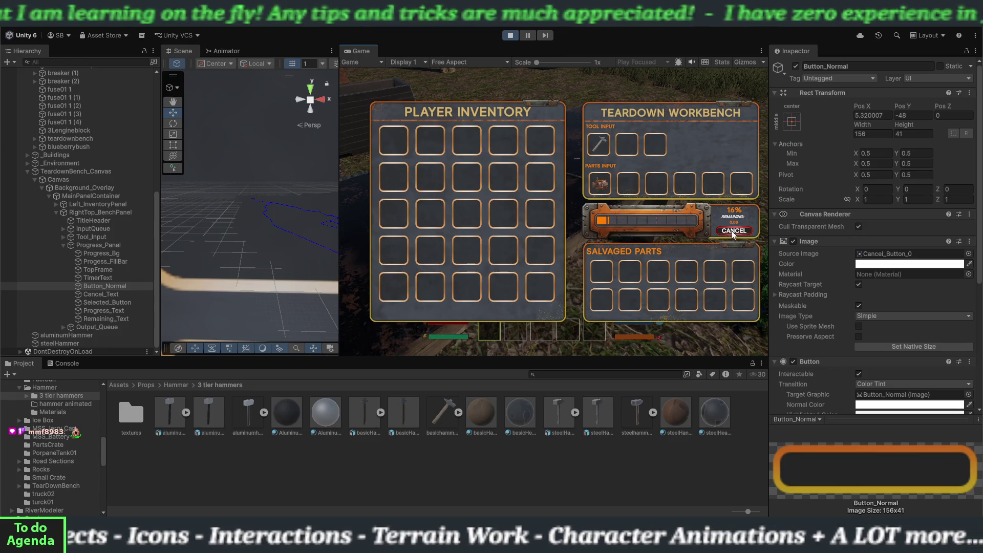
pyautogui.click(512, 36)
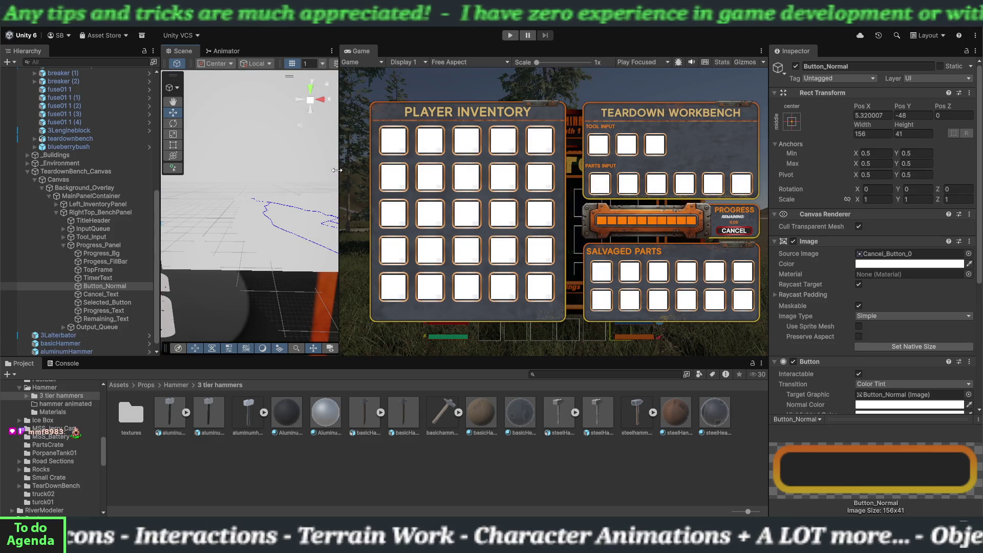
# - Widen and pan the Scene view to the CANCEL button, and scroll the Inspector to the empty On Click list
pyautogui.moveTo(336, 170); pyautogui.dragTo(648, 152)
pyautogui.scroll(-5, 481, 194)
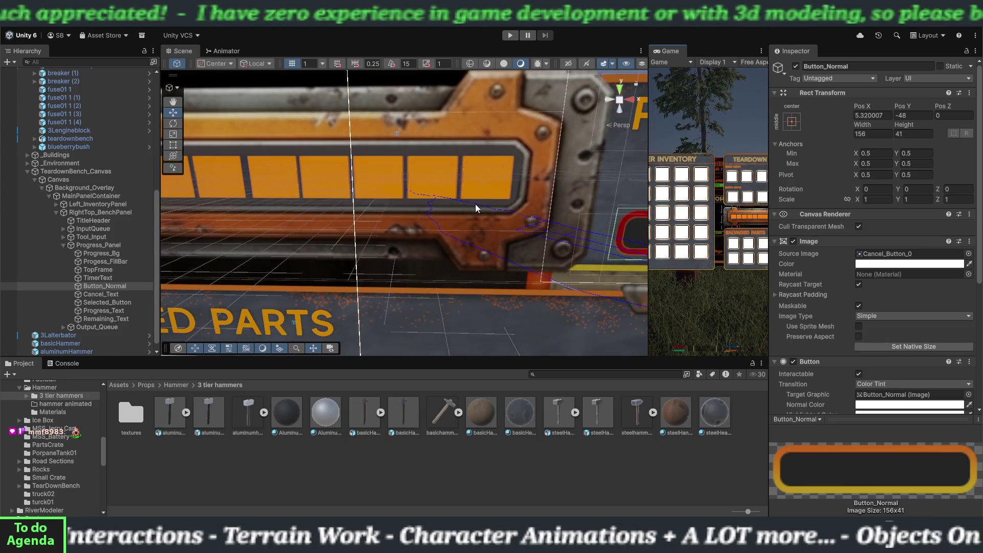
pyautogui.moveTo(476, 208); pyautogui.dragTo(358, 181)
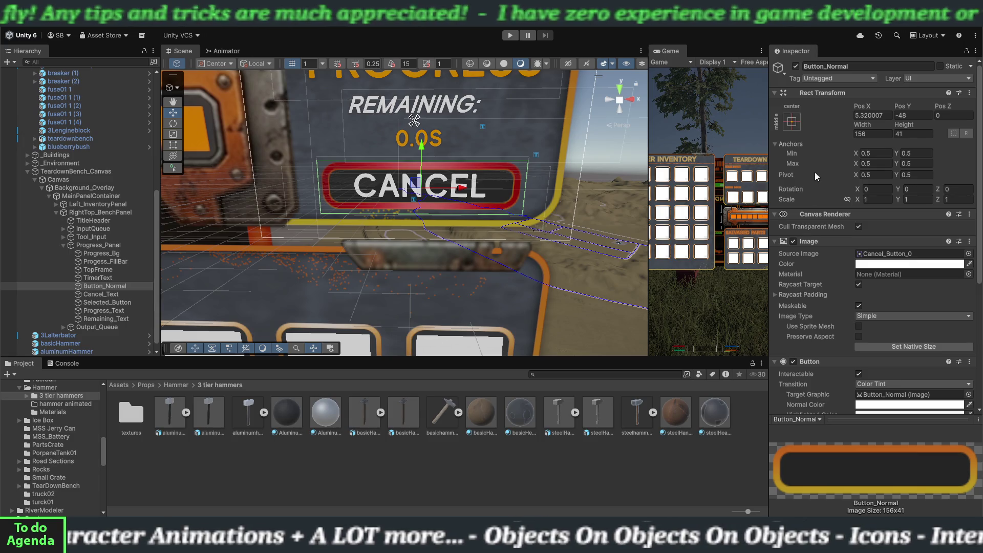
pyautogui.scroll(-3, 815, 172)
pyautogui.scroll(-3, 813, 204)
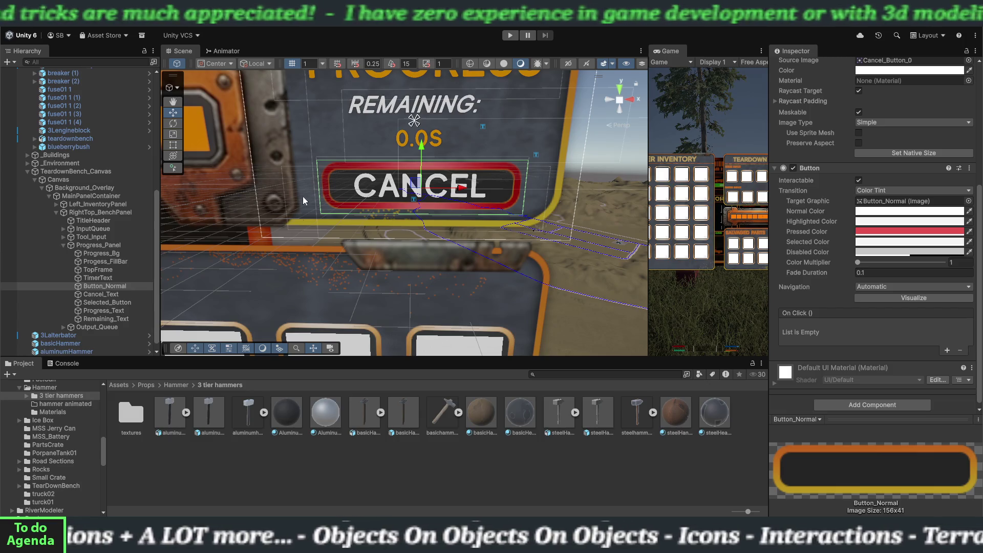
# - Deactivate Selected_Button to remove the red frame, then enter Play mode with a wider Game view
pyautogui.click(100, 304)
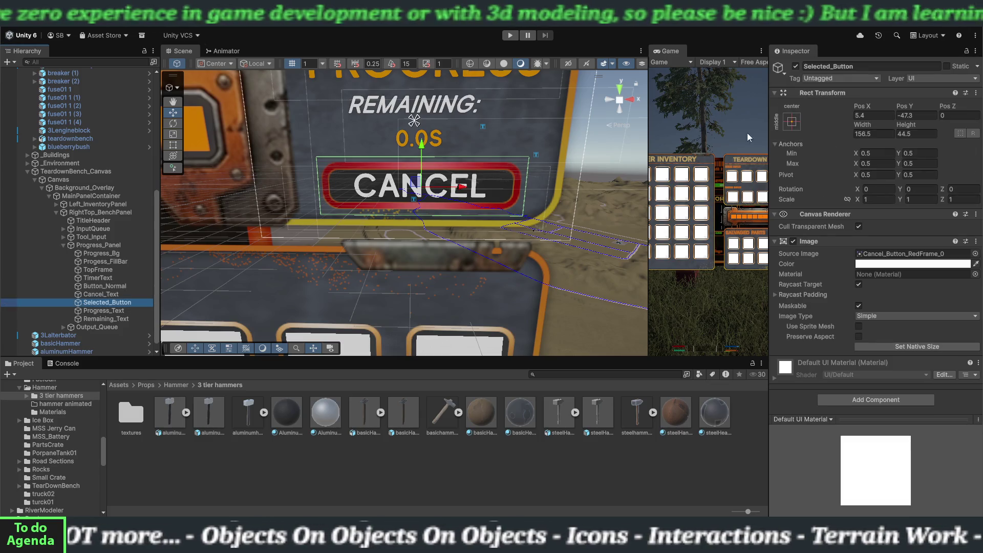
pyautogui.click(795, 66)
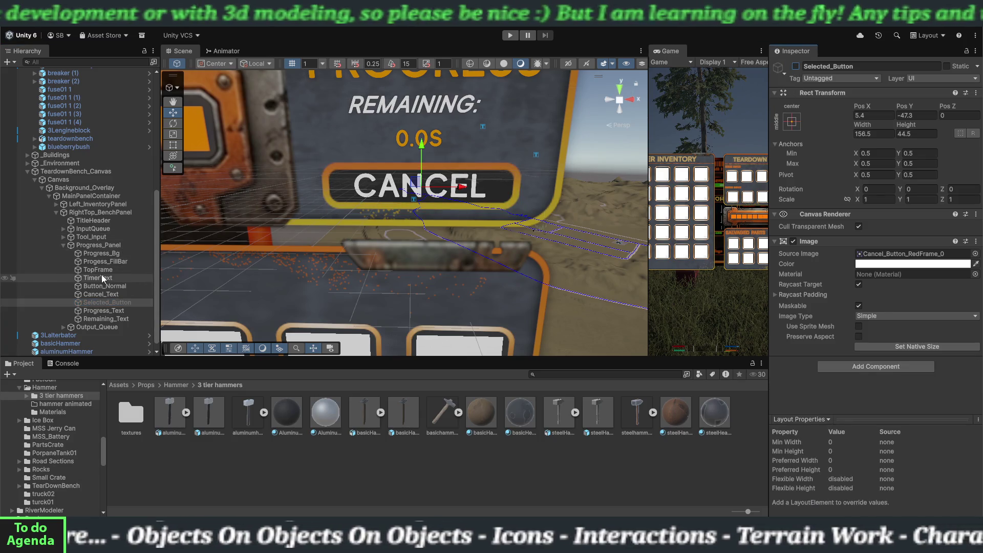
pyautogui.moveTo(645, 189); pyautogui.dragTo(395, 188)
pyautogui.click(509, 35)
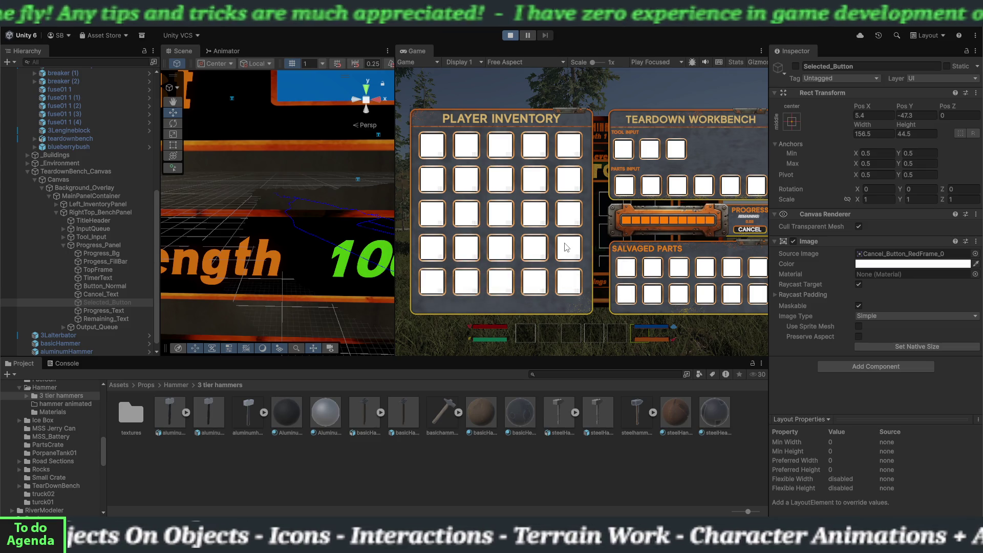
# - Pick up the alternator and basic hammer and open the teardown bench interface
pyautogui.press('Tab')
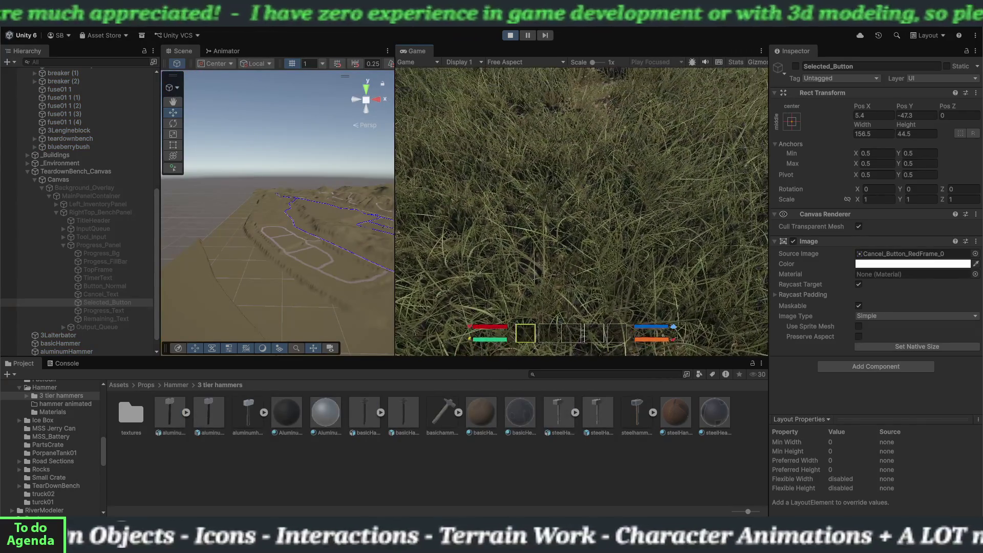
pyautogui.press('w')
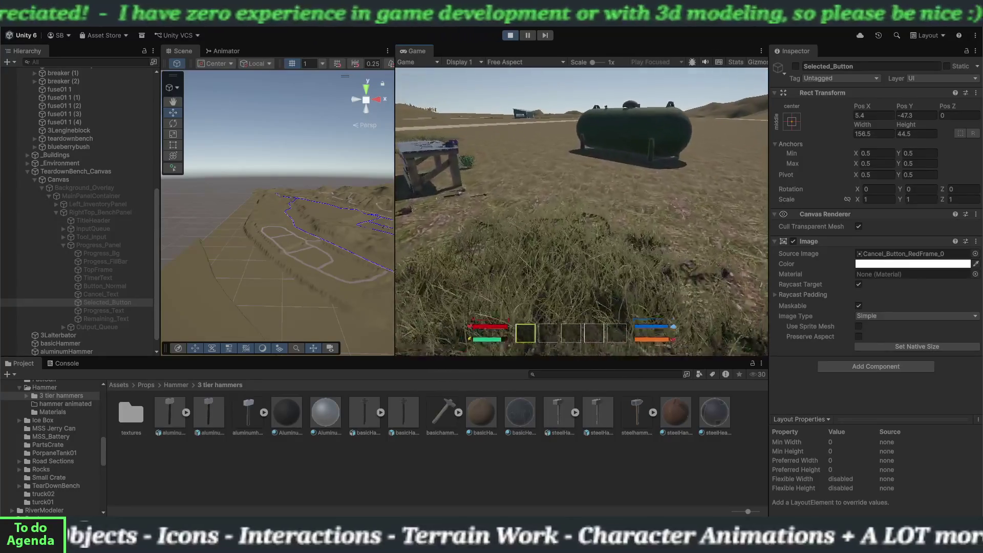
pyautogui.press('e')
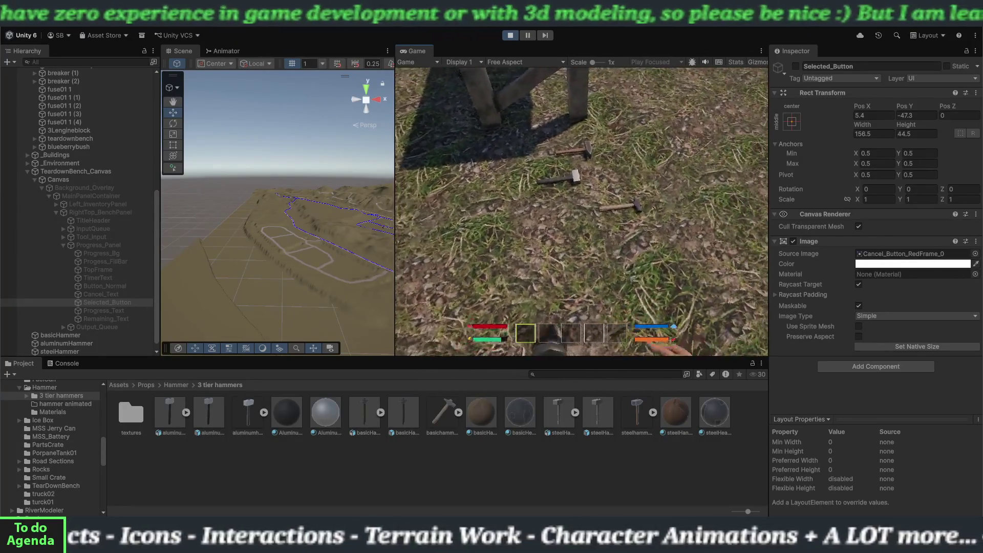
pyautogui.press('e')
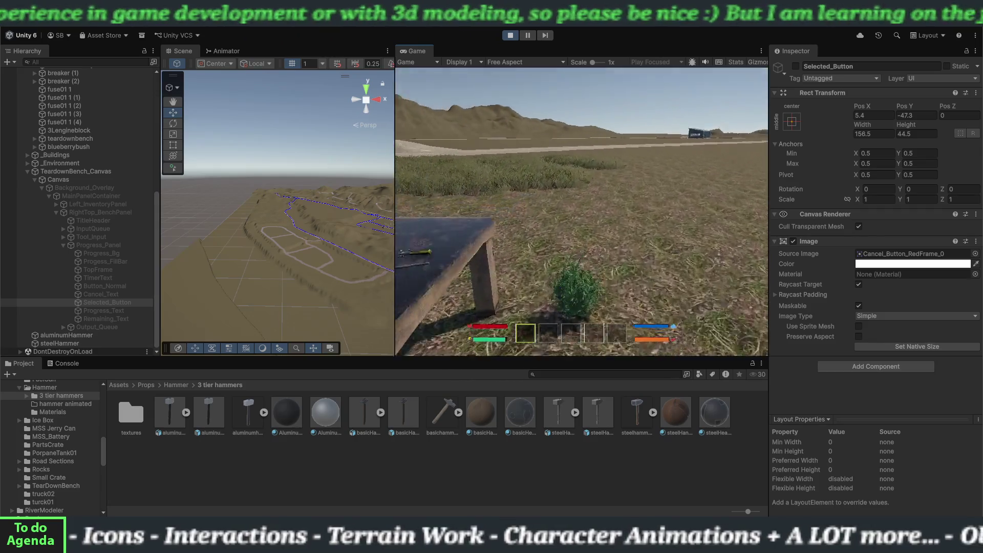
pyautogui.press('e')
pyautogui.press('e')
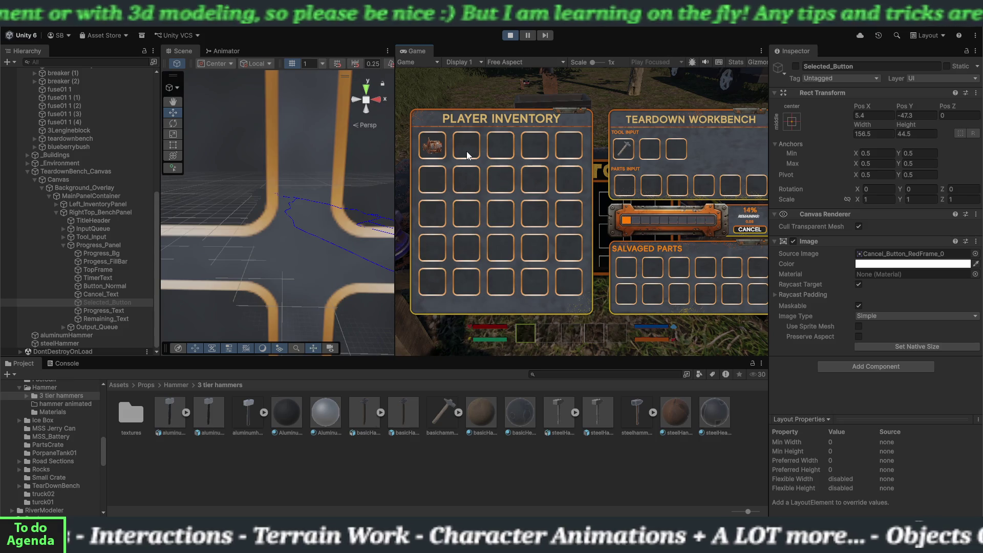
pyautogui.moveTo(392, 182); pyautogui.dragTo(326, 182)
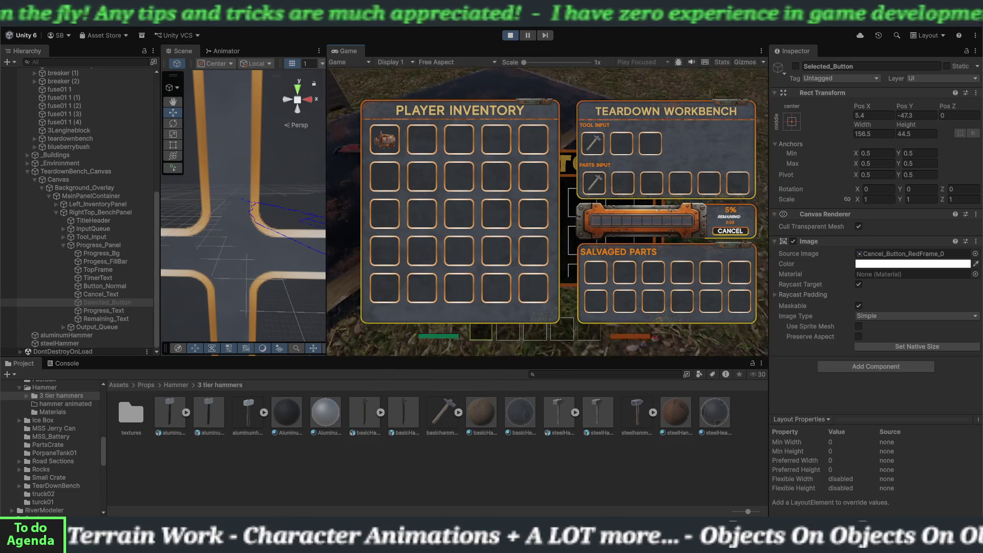
pyautogui.press('e')
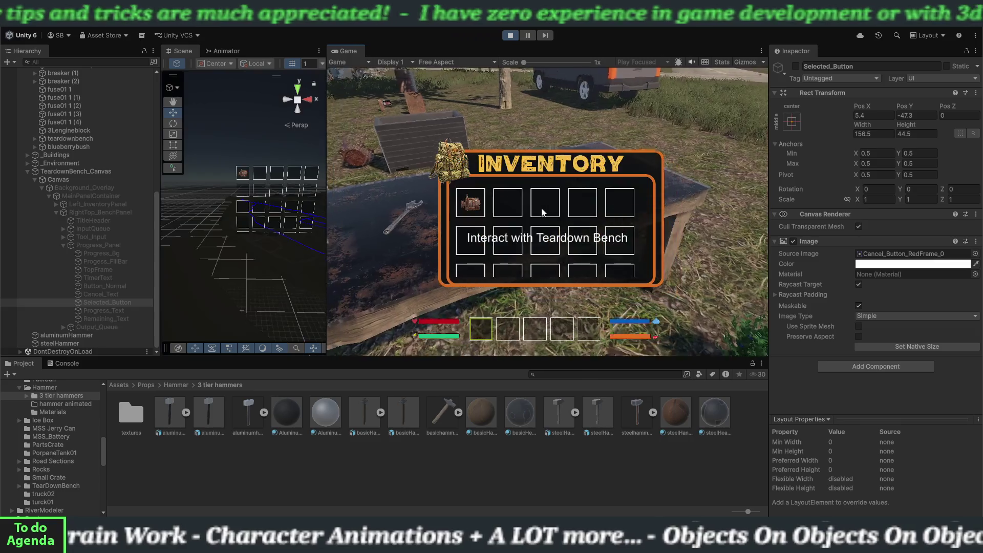
pyautogui.press('e')
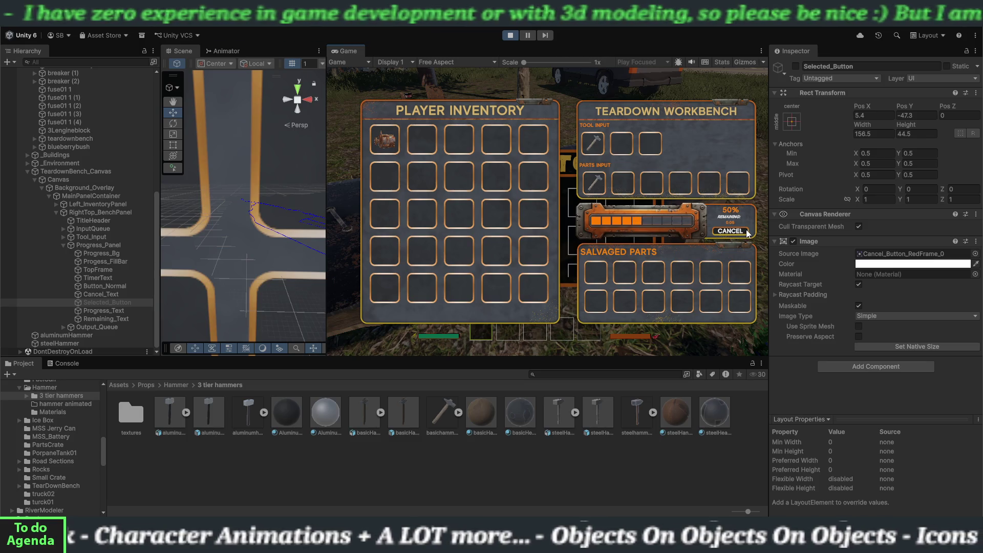
# - Cancel the teardown, reload the item and cancel again to confirm progress resets to 0%
pyautogui.click(717, 230)
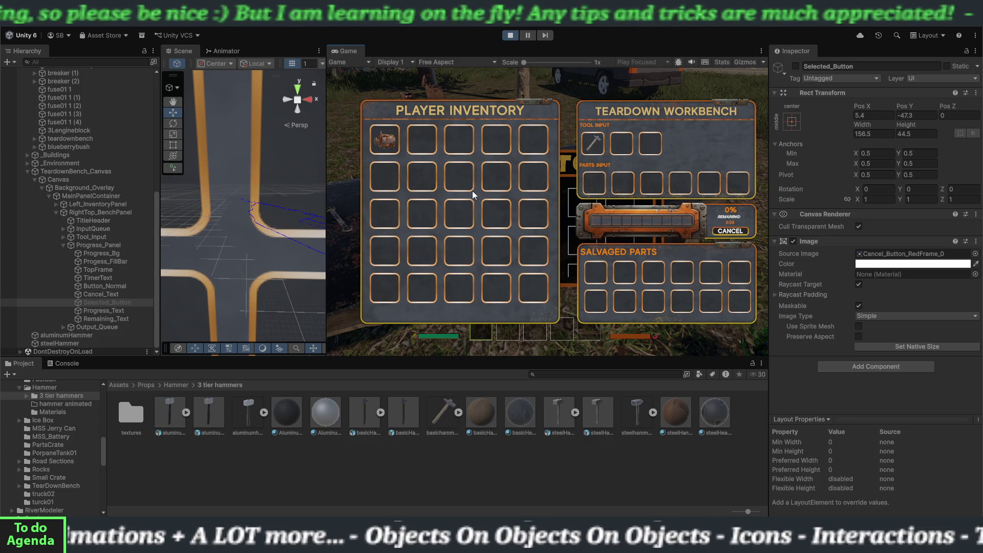
pyautogui.click(399, 144)
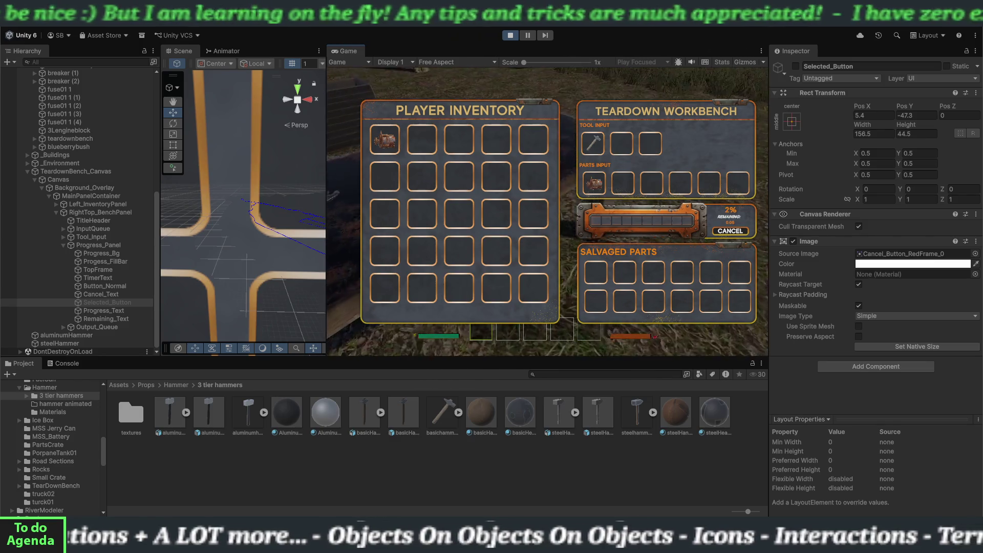
pyautogui.press('e')
pyautogui.press('e')
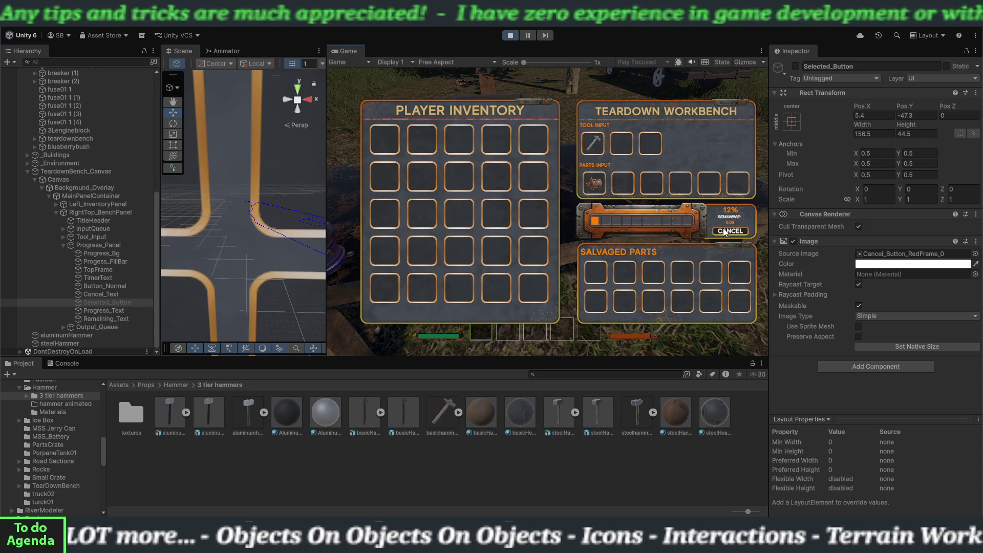
pyautogui.click(715, 231)
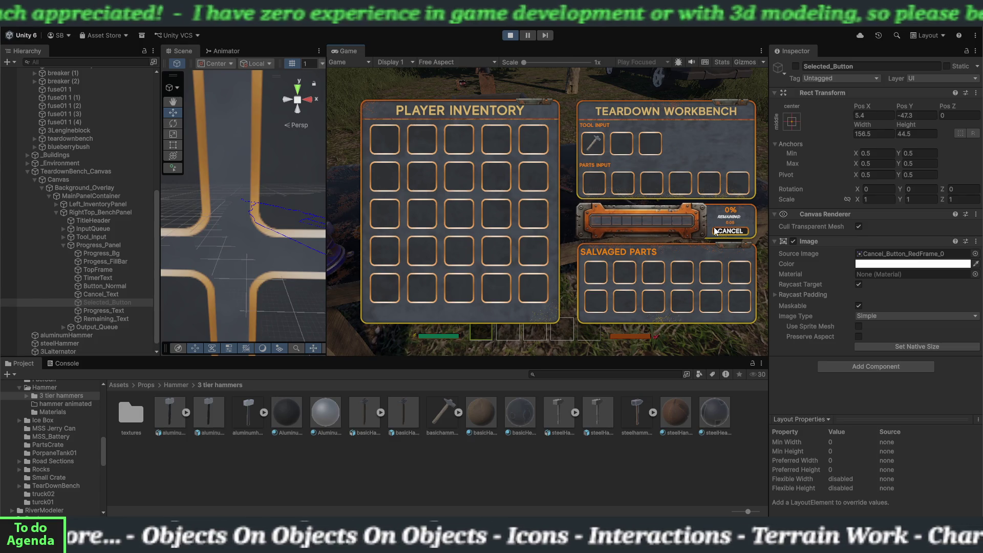
pyautogui.click(513, 38)
# - Widen the Scene view, frame the cancel button with F, and scroll to Button_Normal's Button component
pyautogui.moveTo(326, 203); pyautogui.dragTo(649, 203)
pyautogui.press('f')
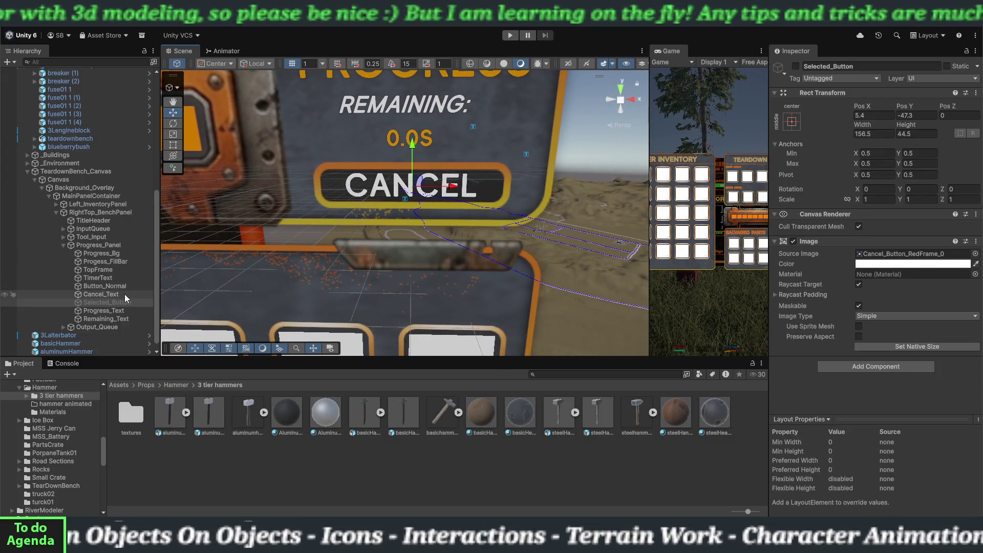
pyautogui.click(114, 285)
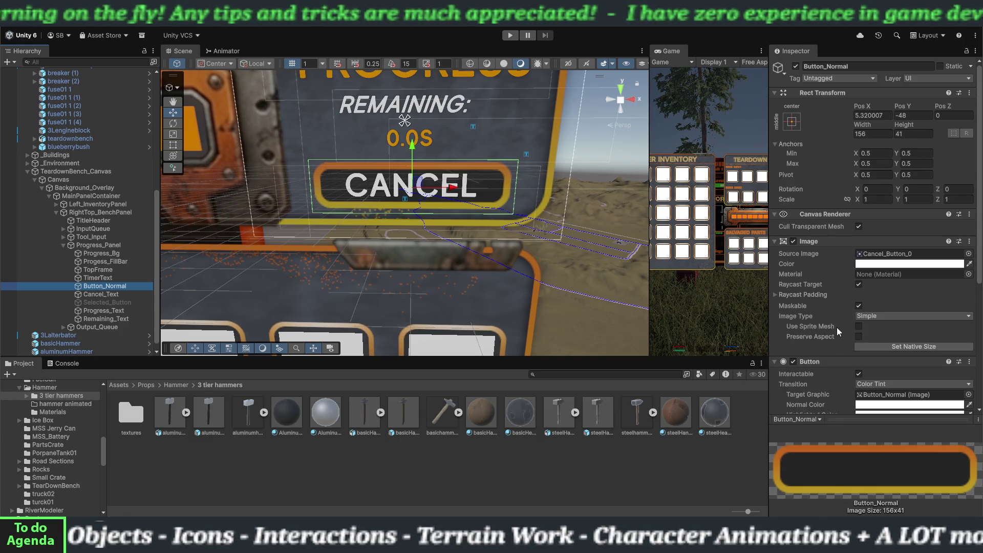
pyautogui.scroll(-5, 837, 328)
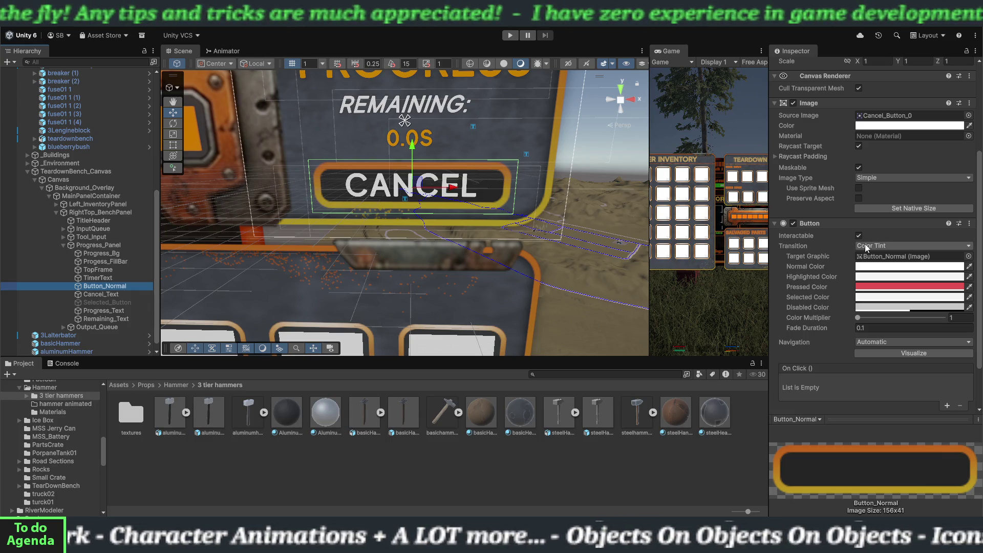
# - Copy Button_Normal's Button component and add a new Button component to Cancel_Text
pyautogui.rightClick(846, 222)
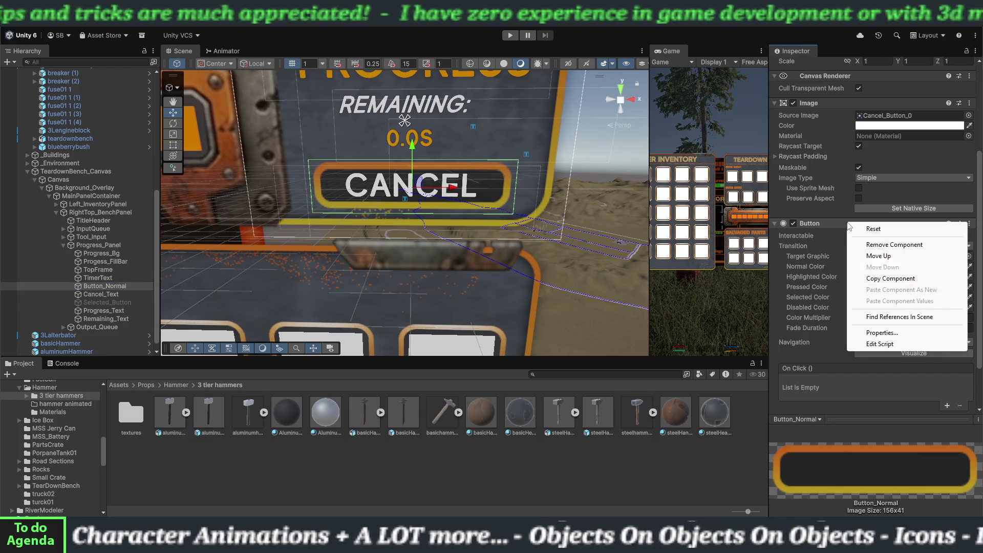
pyautogui.click(869, 277)
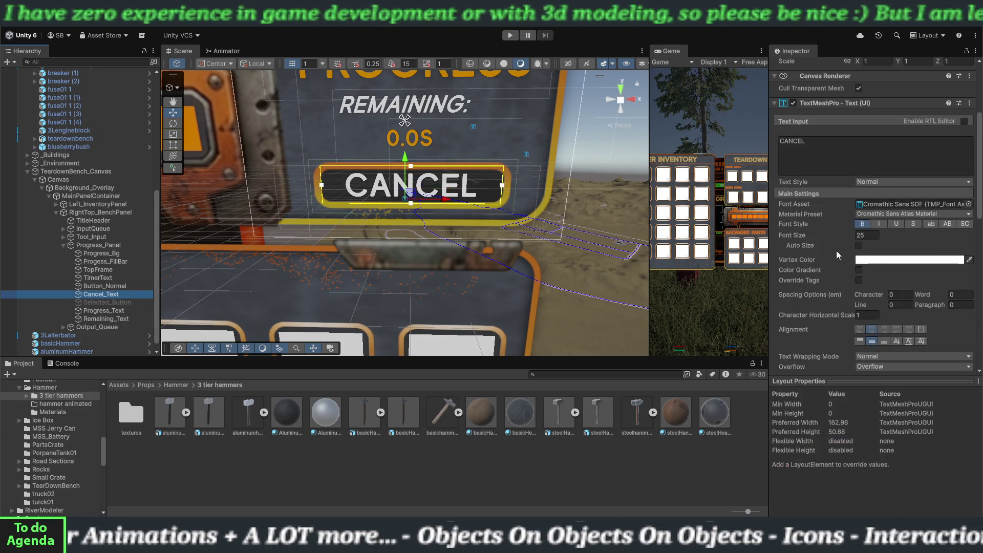
pyautogui.scroll(-15, 826, 327)
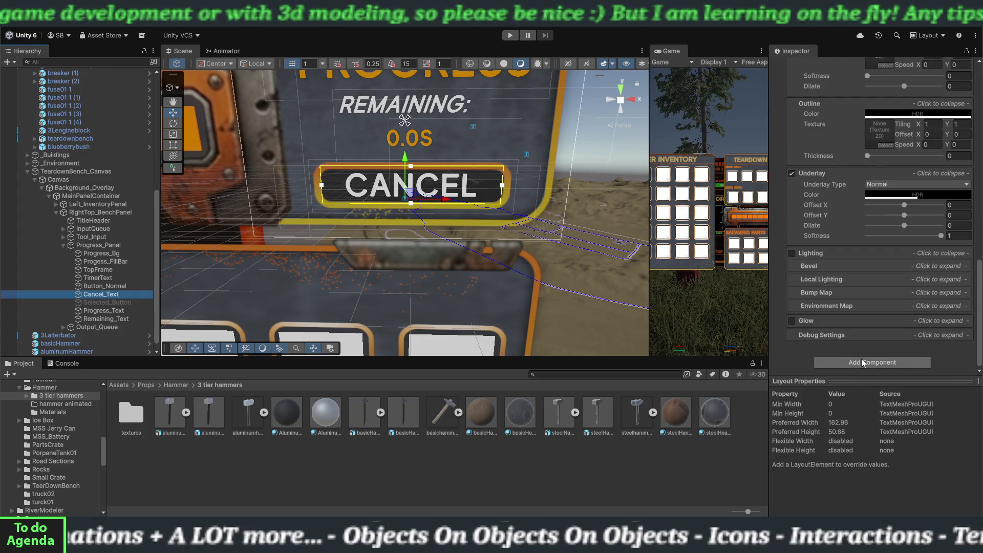
pyautogui.click(864, 361)
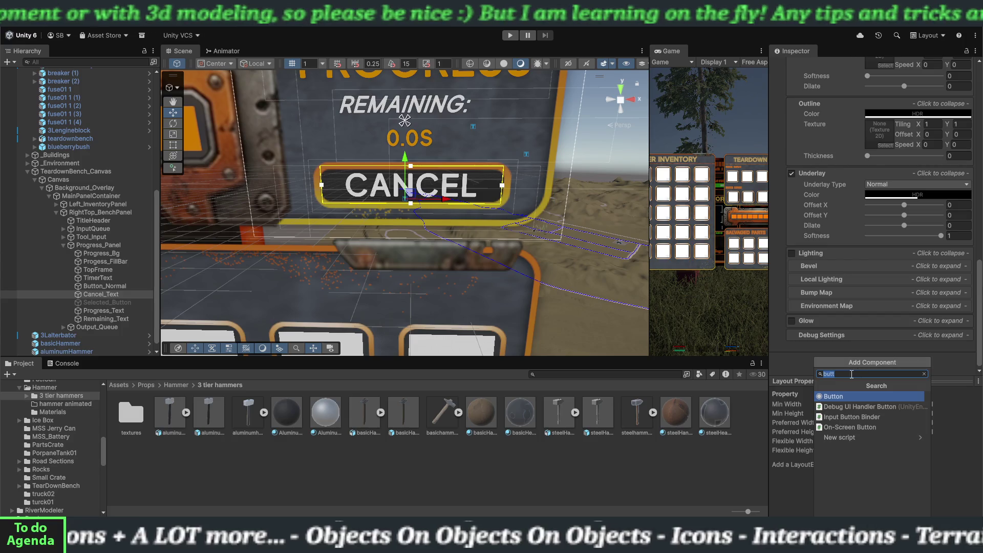
pyautogui.click(836, 396)
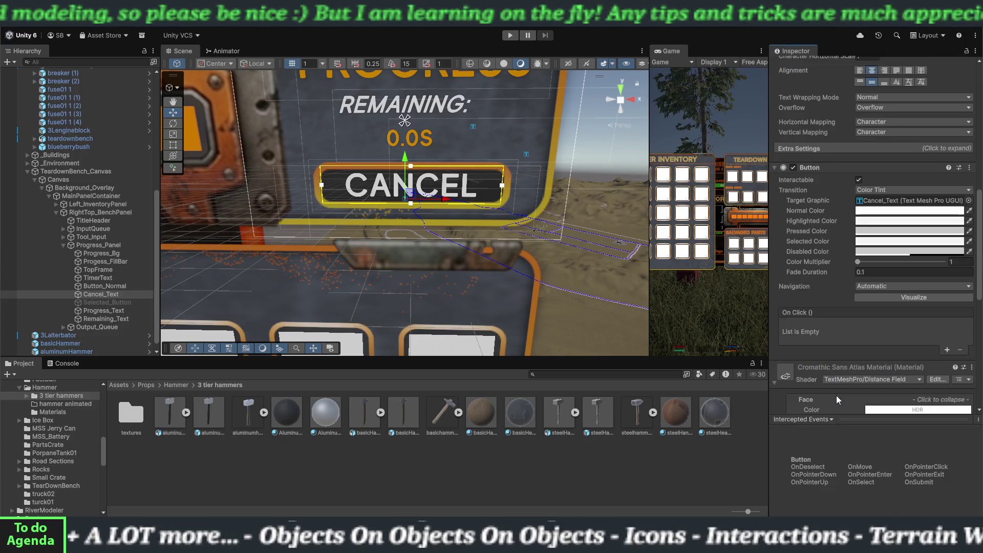
# - Paste the copied Button as a new component, then paste its values into Cancel_Text's Button
pyautogui.rightClick(830, 167)
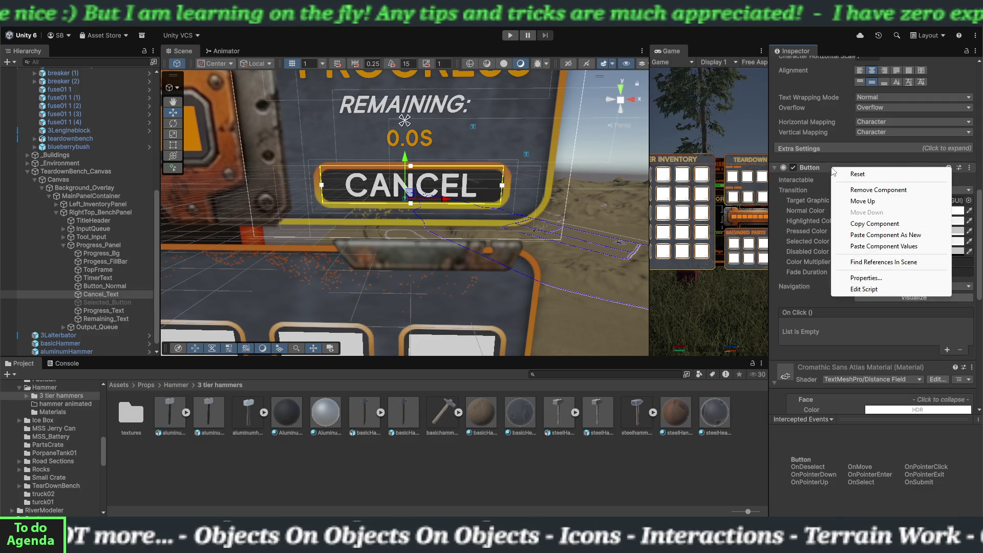
pyautogui.click(868, 237)
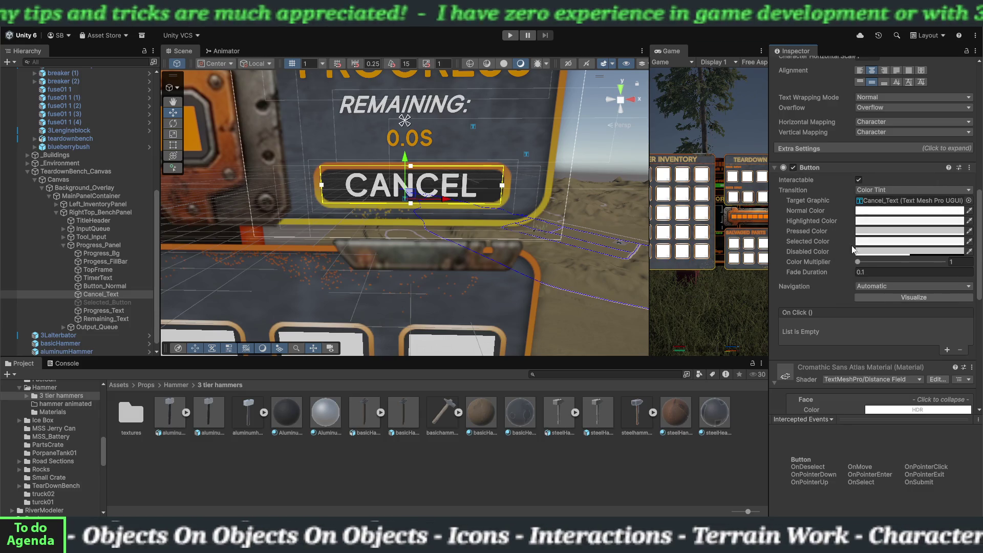
pyautogui.rightClick(848, 171)
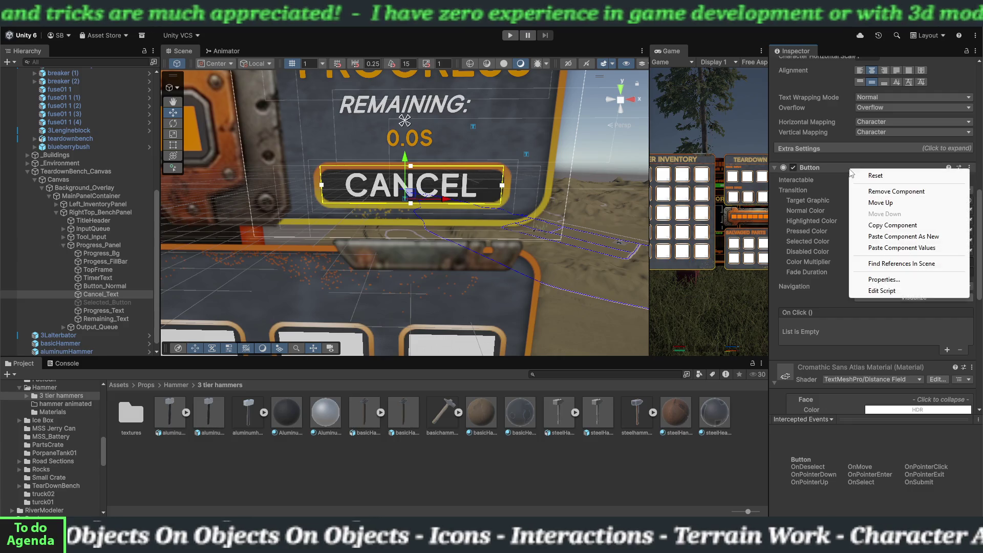
pyautogui.click(874, 248)
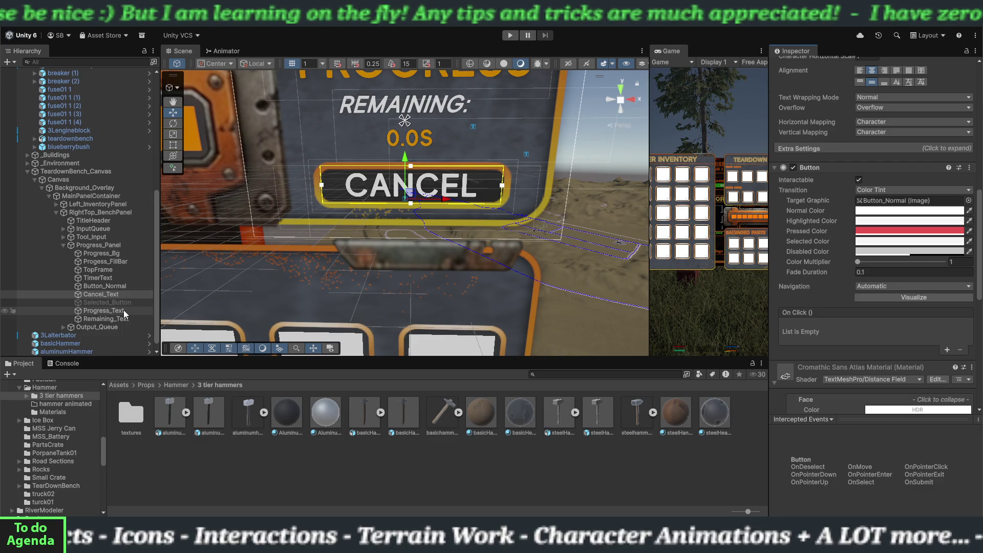
# - Read the duplicate-Button error in the Console, then remove the extra Button component from Cancel_Text
pyautogui.click(76, 365)
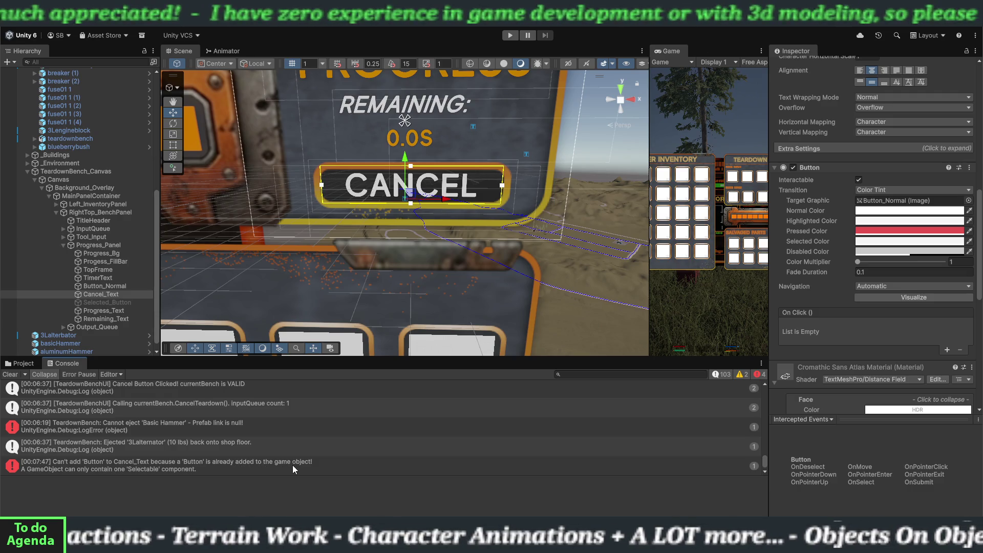
pyautogui.click(35, 365)
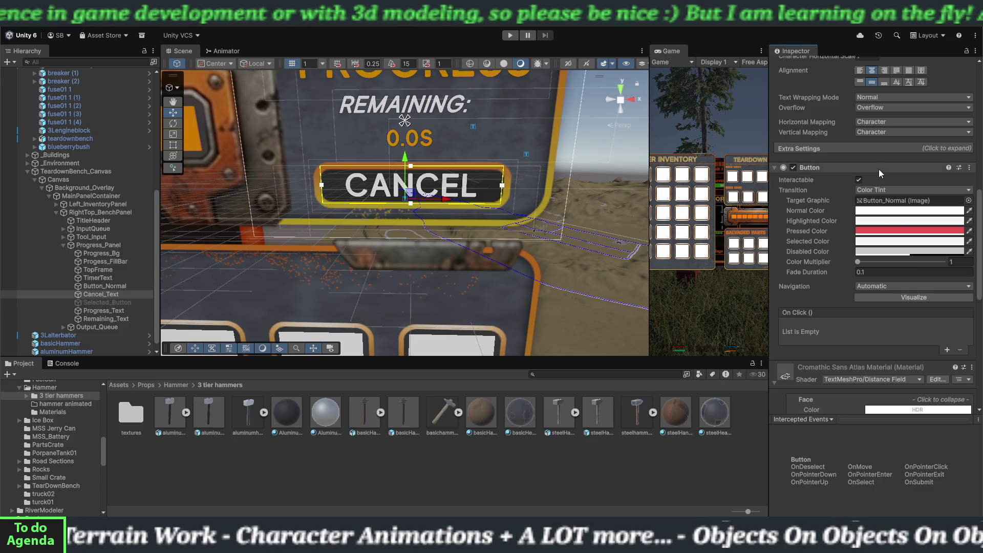
pyautogui.rightClick(878, 169)
pyautogui.click(887, 192)
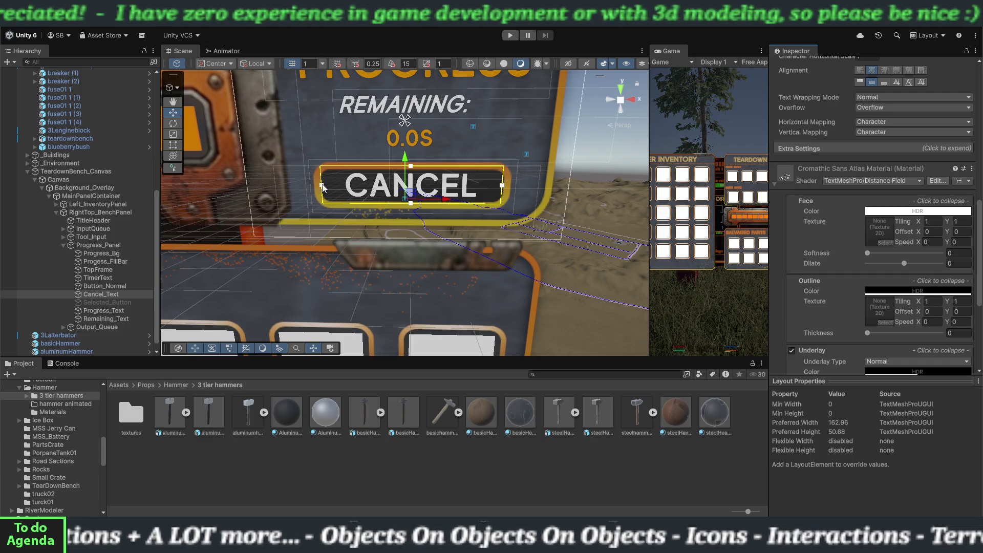
# - Narrow Cancel_Text's rect from the left, shift it slightly left, then widen the Game view
pyautogui.moveTo(321, 185); pyautogui.dragTo(369, 188)
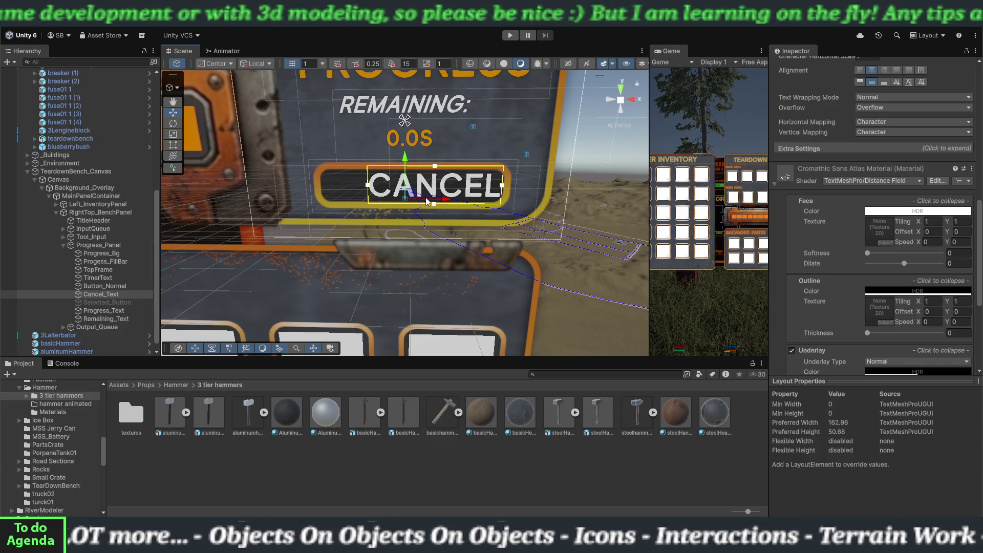
pyautogui.moveTo(428, 201); pyautogui.dragTo(408, 203)
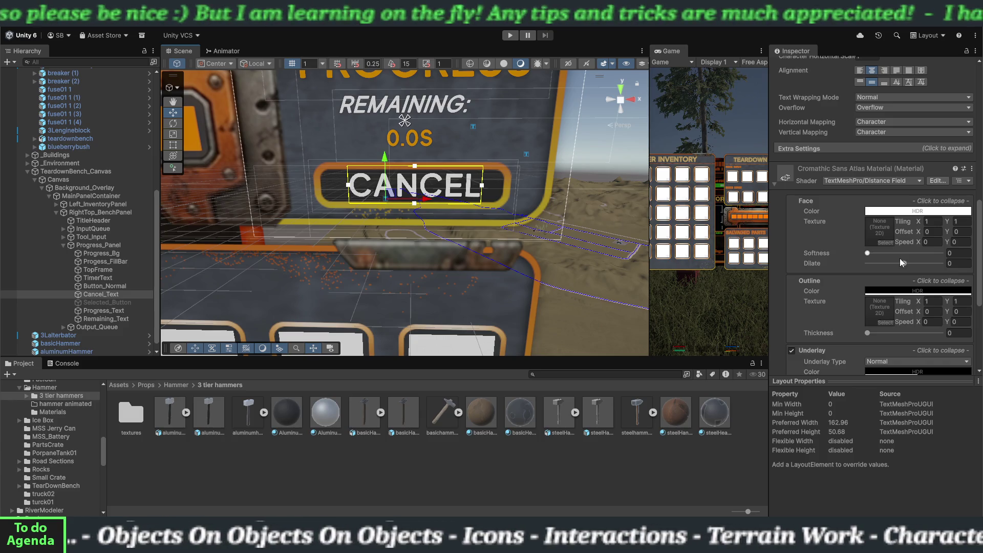
pyautogui.scroll(5, 813, 306)
pyautogui.scroll(6, 813, 306)
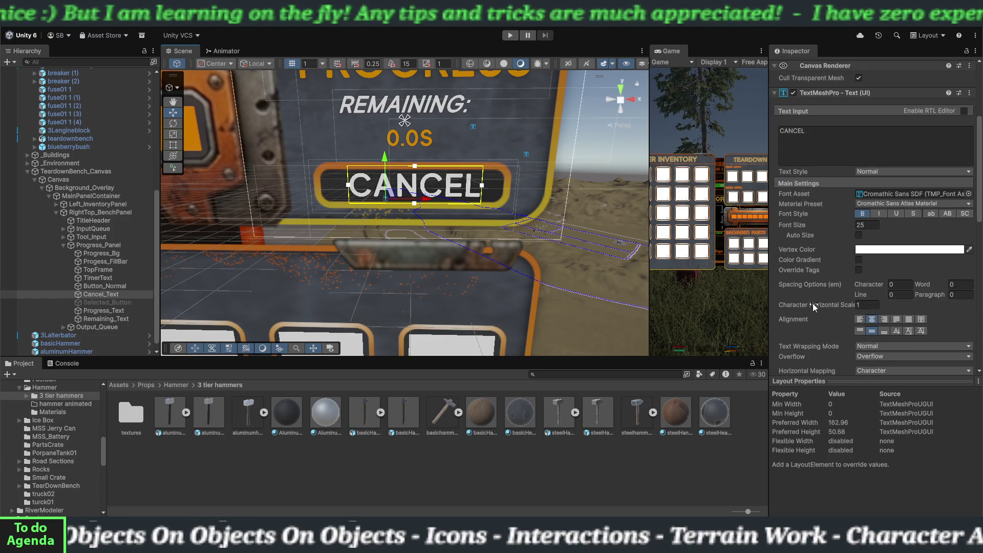
pyautogui.scroll(1, 812, 303)
pyautogui.scroll(2, 812, 303)
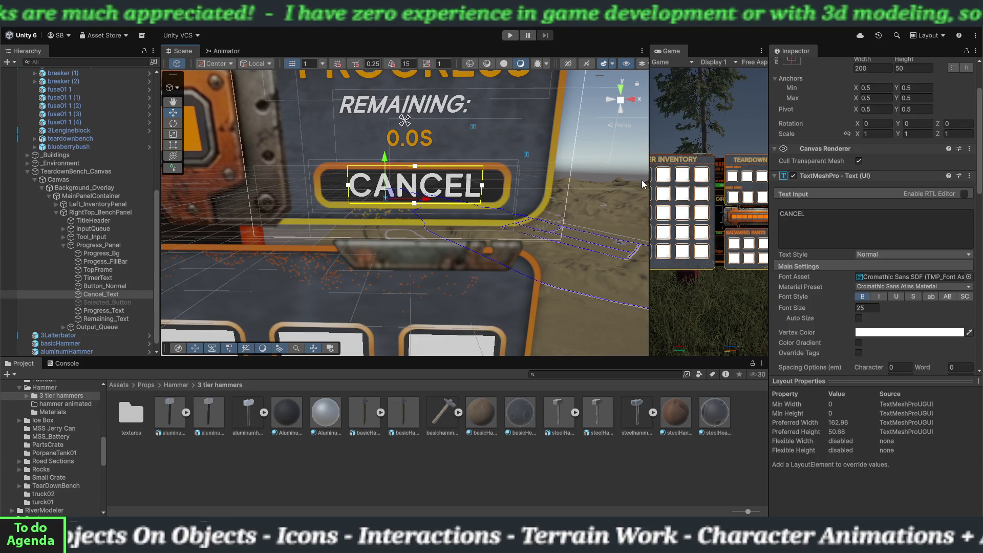
pyautogui.moveTo(649, 184); pyautogui.dragTo(316, 184)
# - Enter play mode, close the inventory screen and walk up to the workbench
pyautogui.click(509, 35)
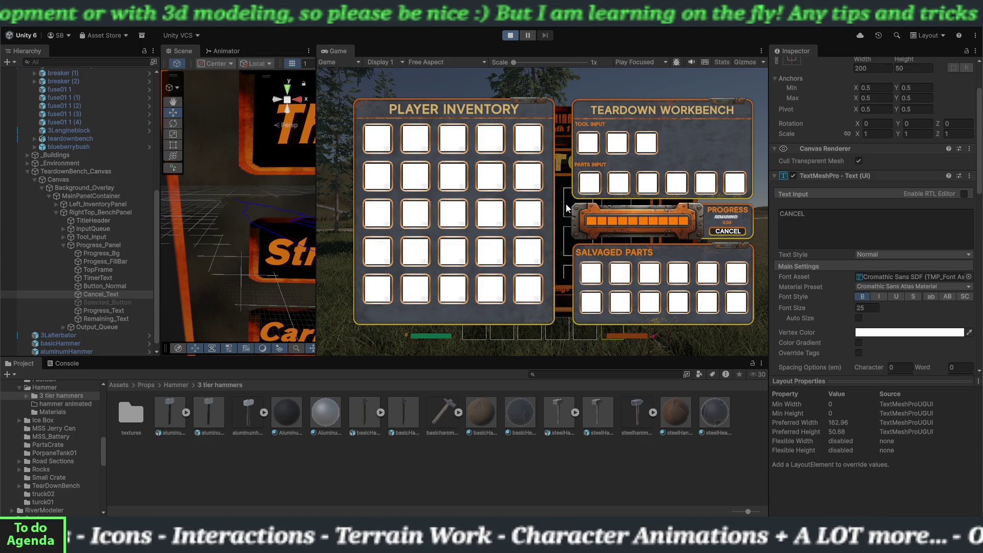
pyautogui.press('e')
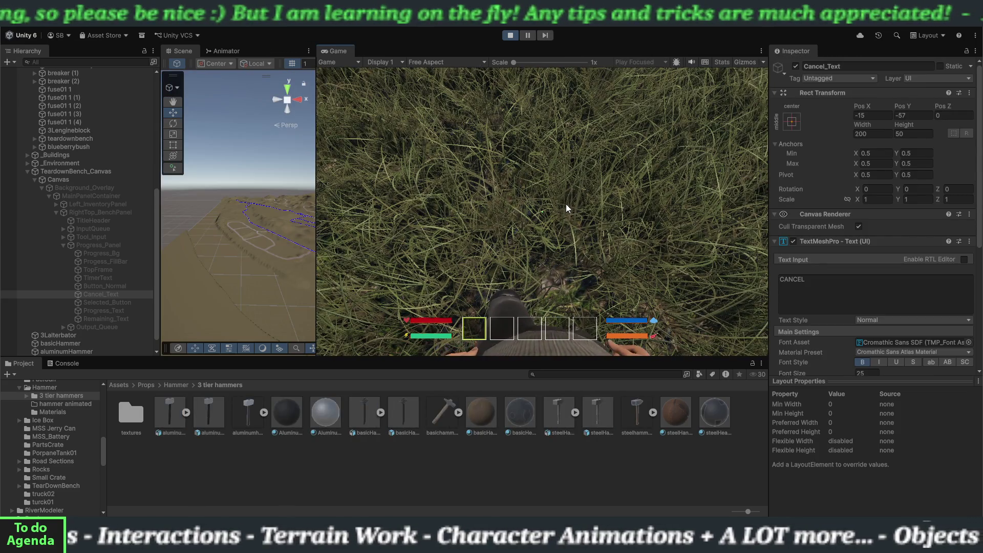
pyautogui.click(566, 204)
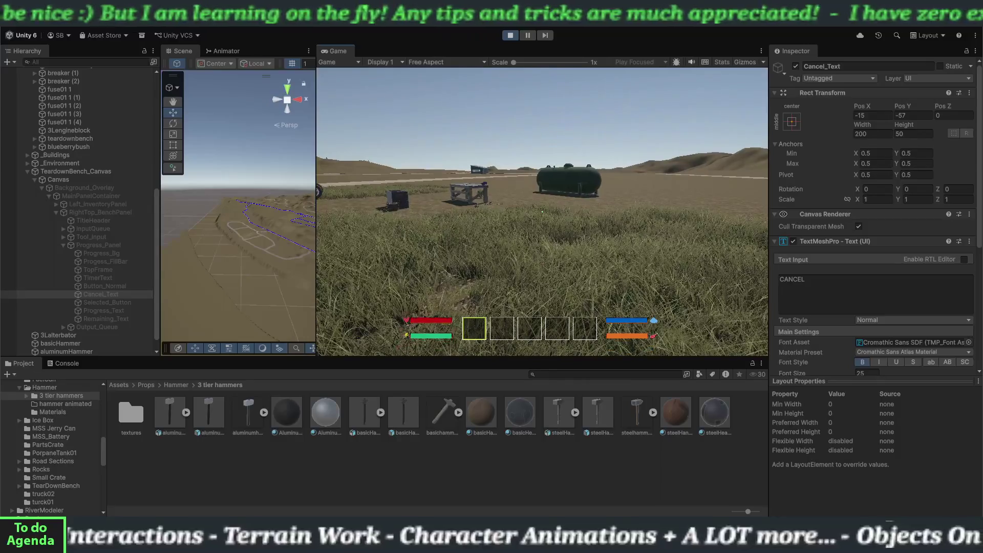
pyautogui.press('w')
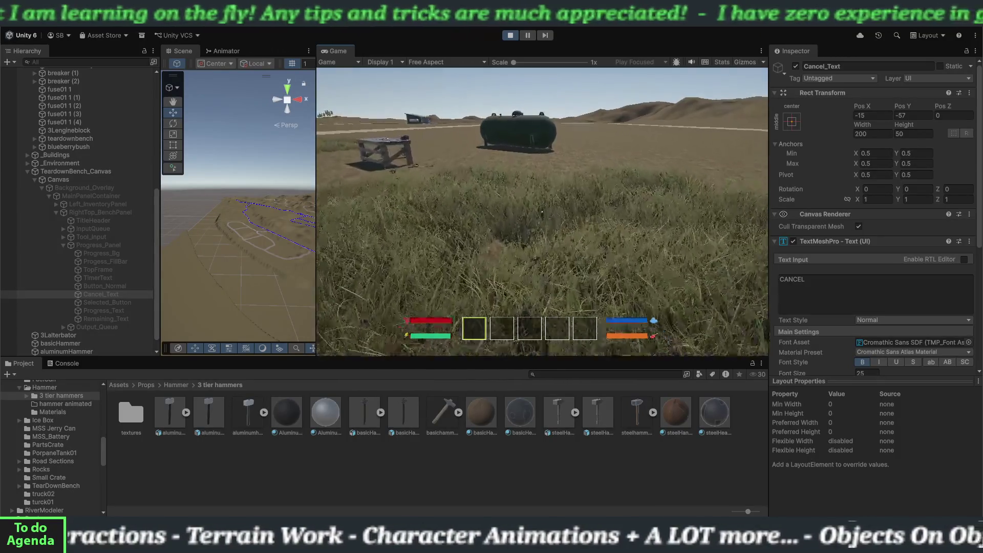
pyautogui.press('w')
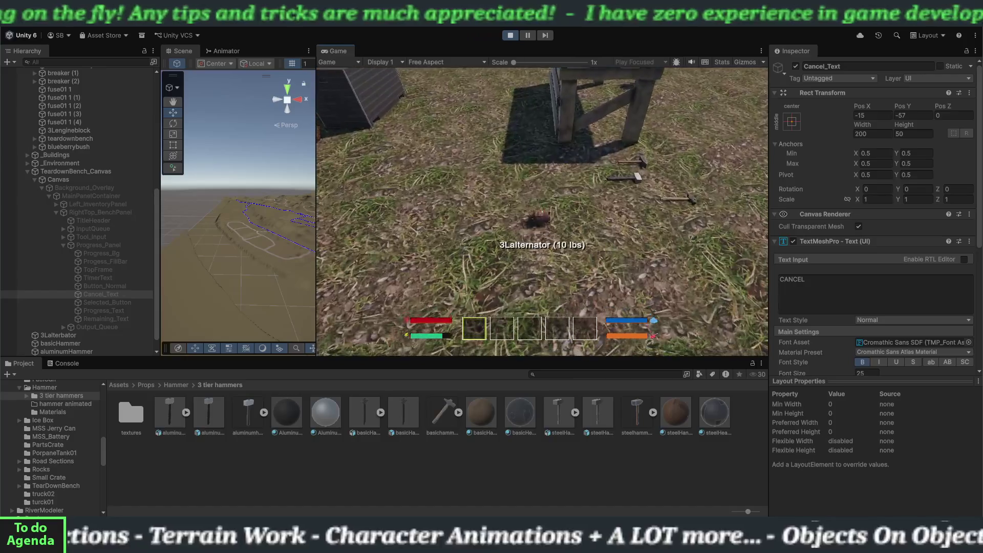
# - Pick up the basic hammer, load the bench, start a teardown and hit CANCEL
pyautogui.press('e')
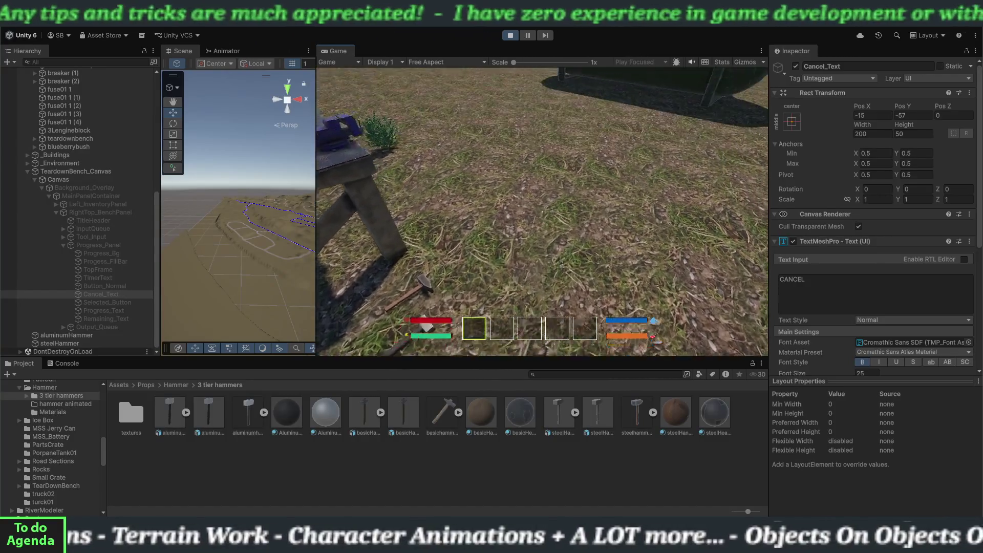
pyautogui.press('e')
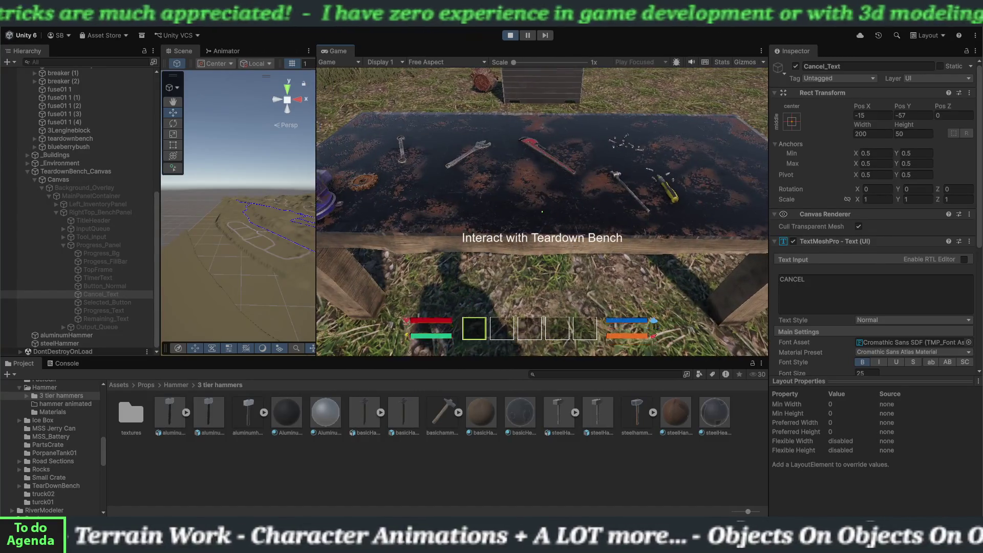
pyautogui.press('e')
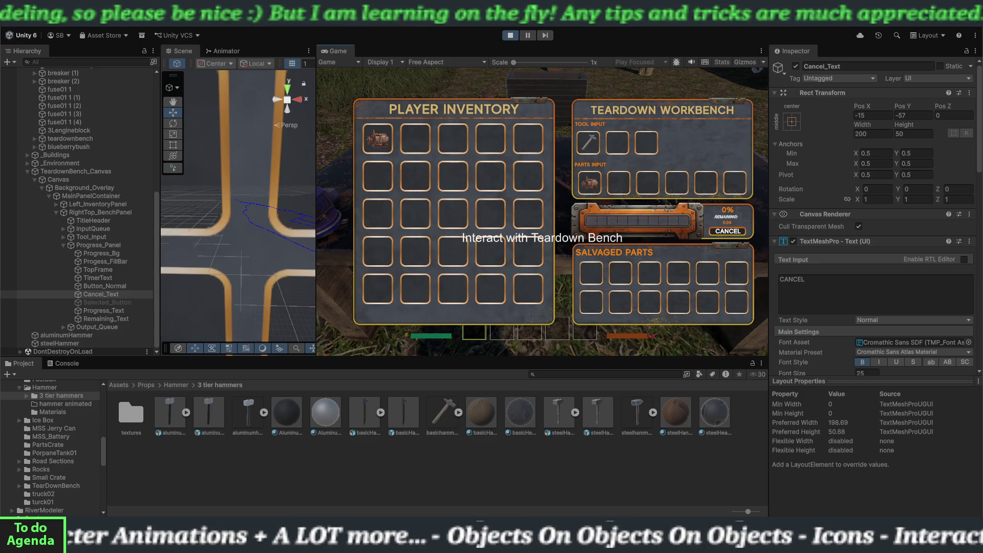
pyautogui.press('e')
pyautogui.press('e')
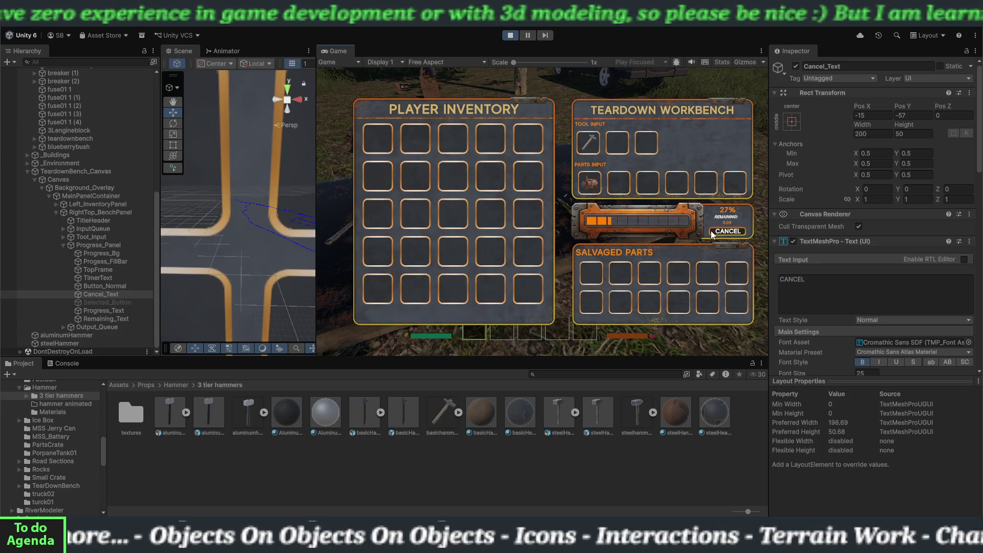
pyautogui.click(712, 234)
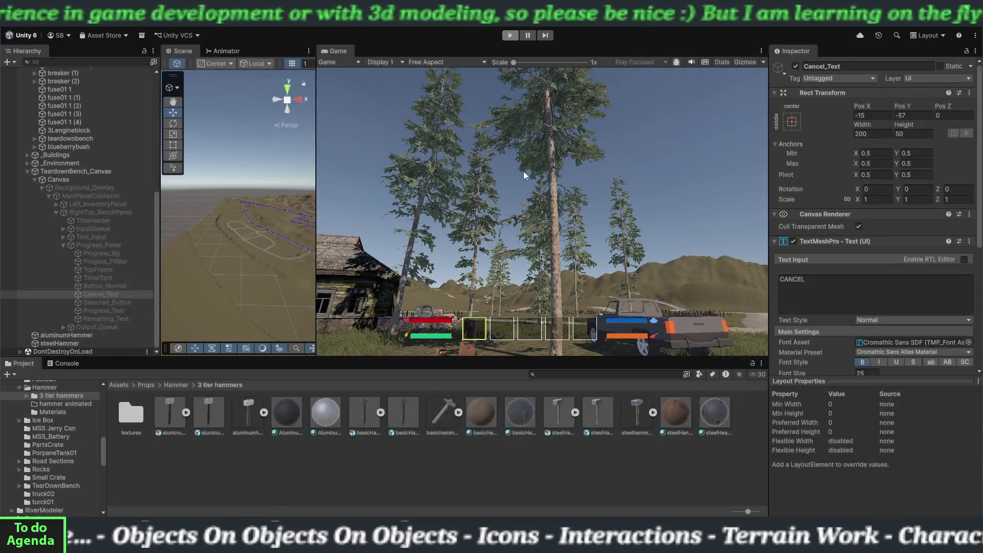
# - Exit play mode, tick the Button component on Button_Normal, and press Play again
pyautogui.press('e')
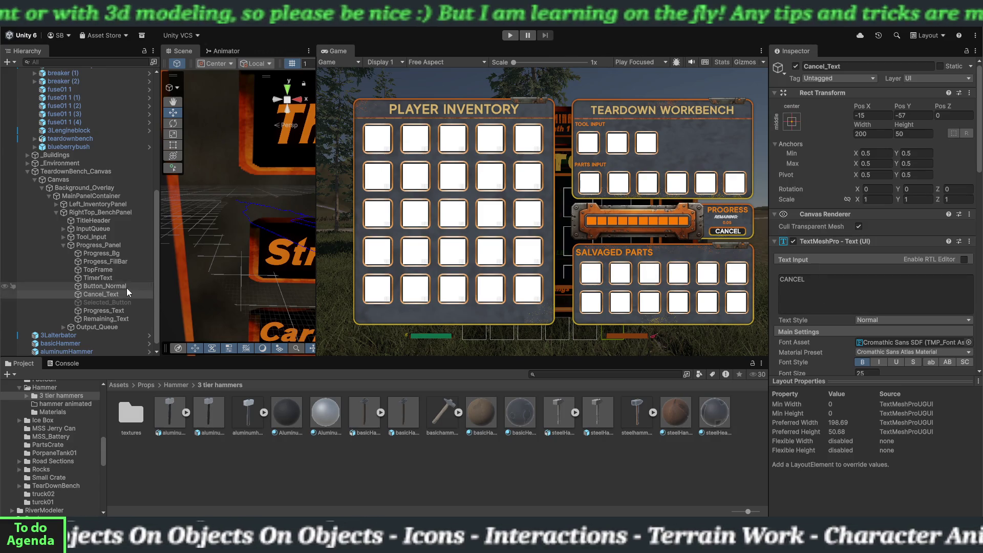
pyautogui.click(126, 286)
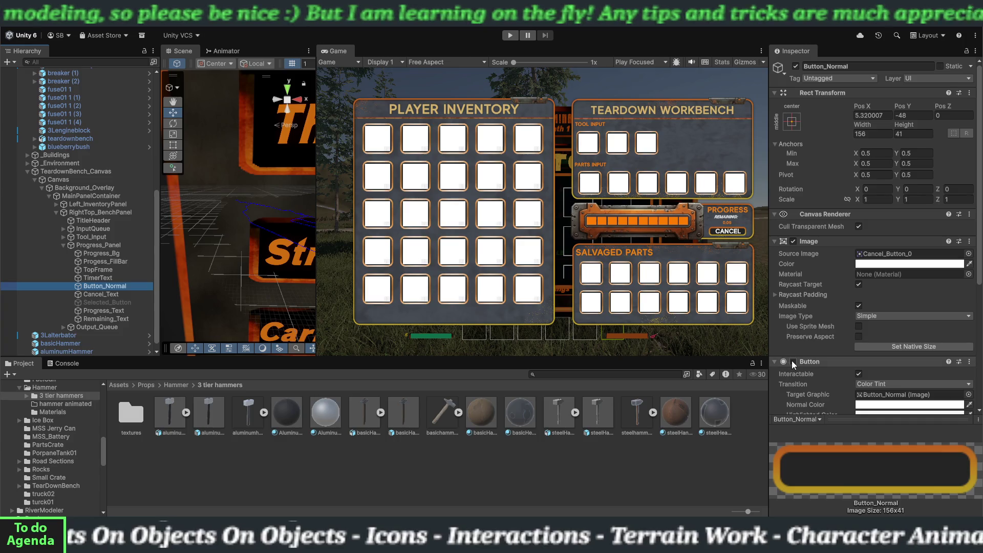
pyautogui.click(793, 362)
pyautogui.click(511, 35)
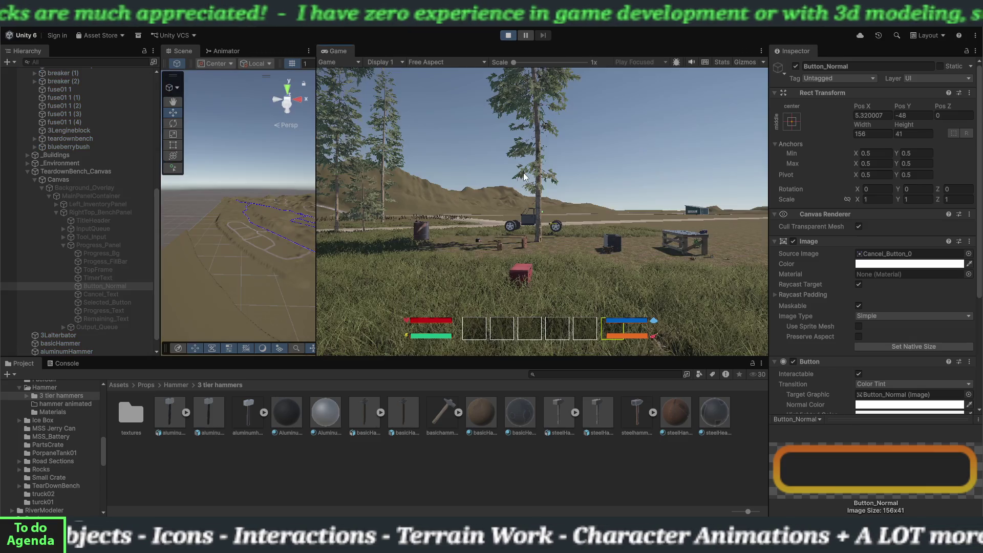
# - Walk the player to the workbench and pick up the Basic Hammer
pyautogui.click(523, 177)
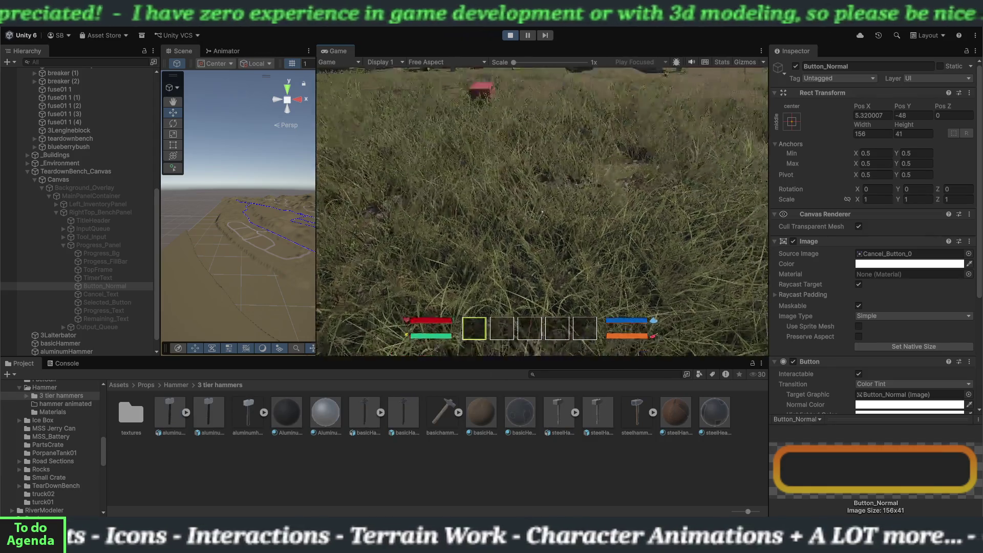
pyautogui.press('w')
pyautogui.press('w')
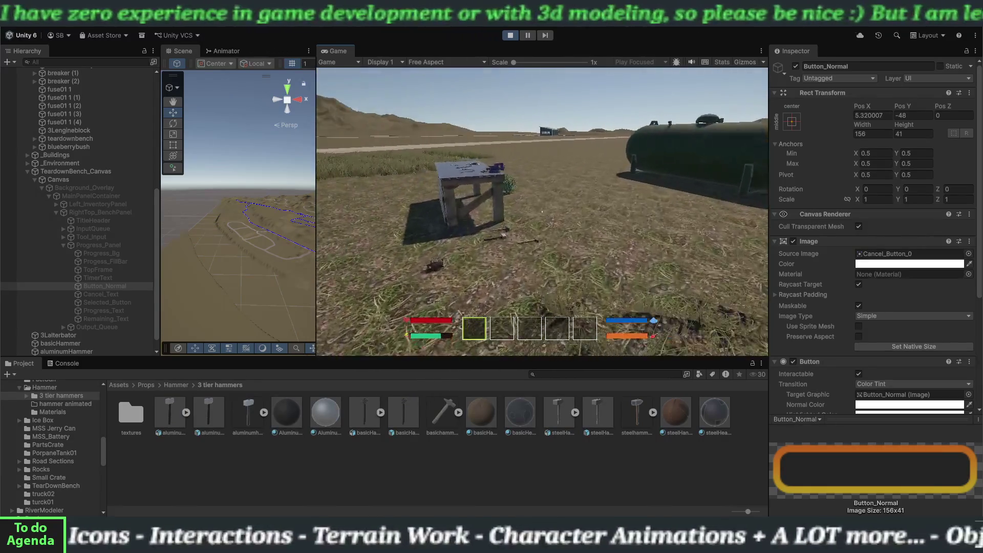
pyautogui.press('w')
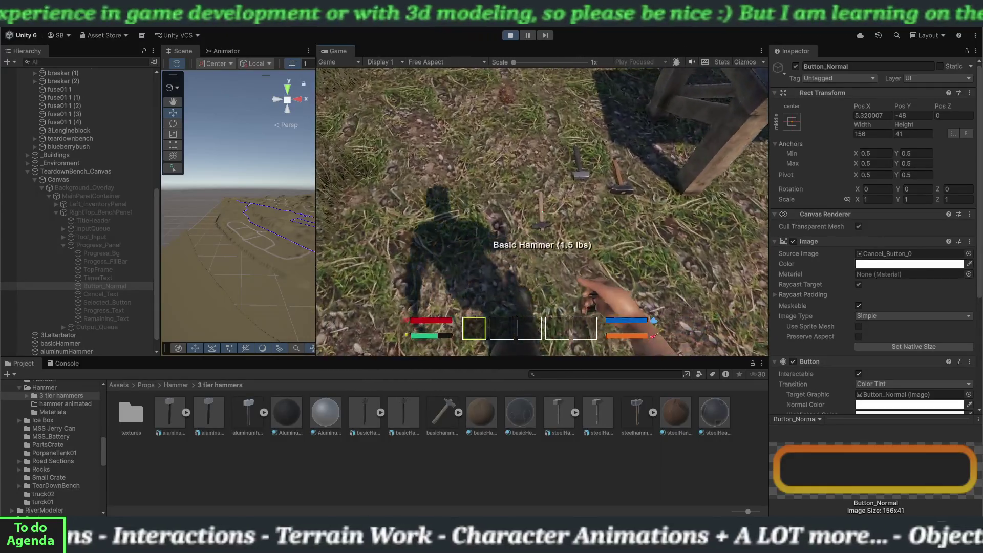
pyautogui.press('w')
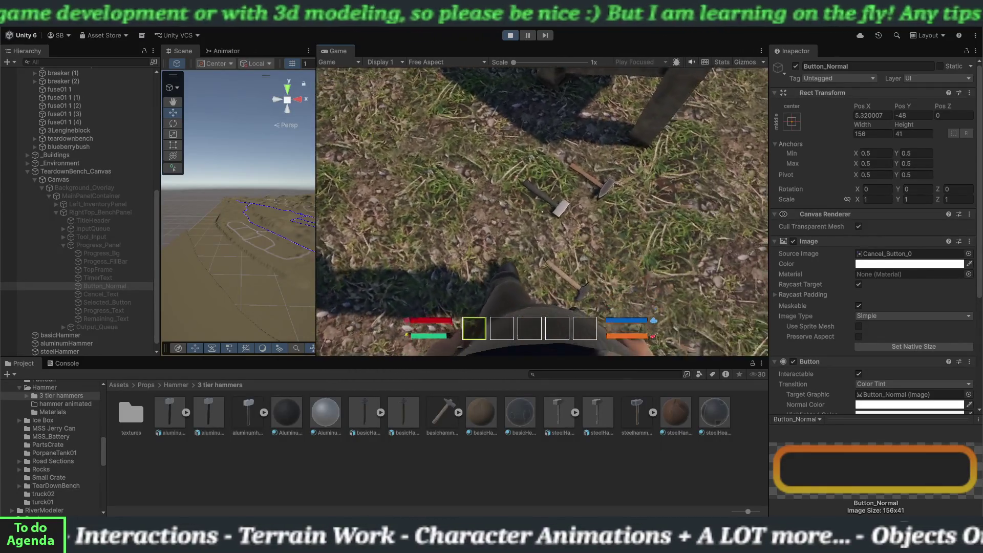
pyautogui.press('e')
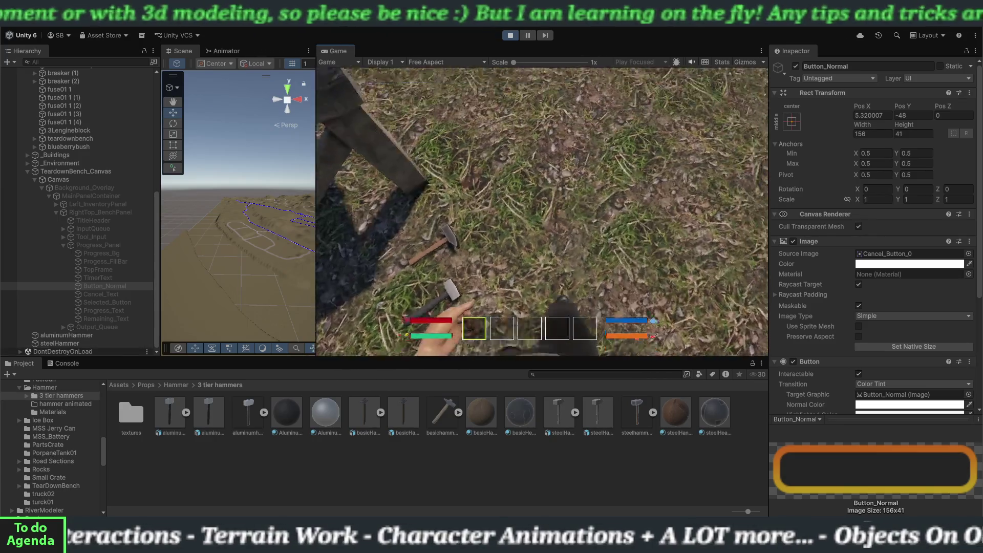
# - Load the engine part into the teardown bench, CANCEL the teardown, and stop play mode
pyautogui.press('e')
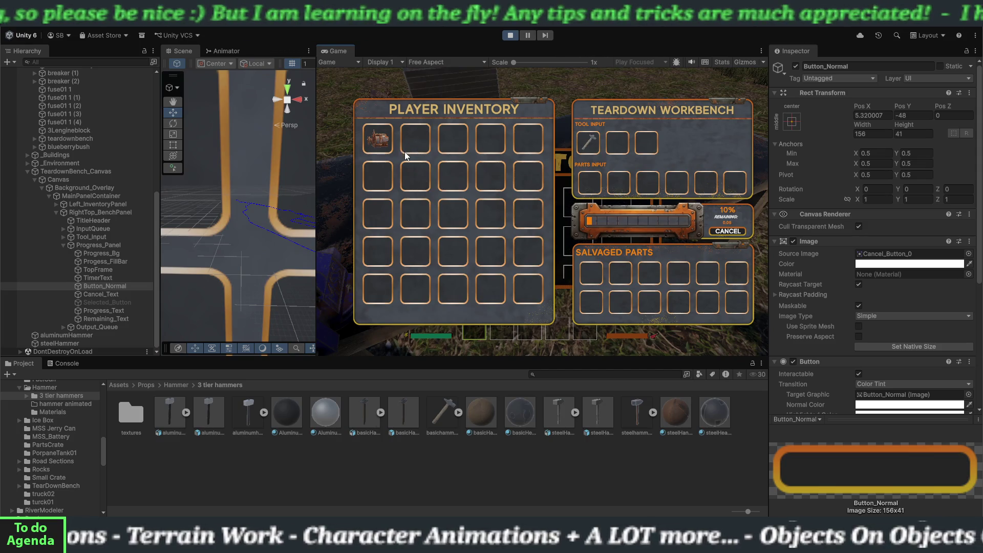
pyautogui.press('Escape')
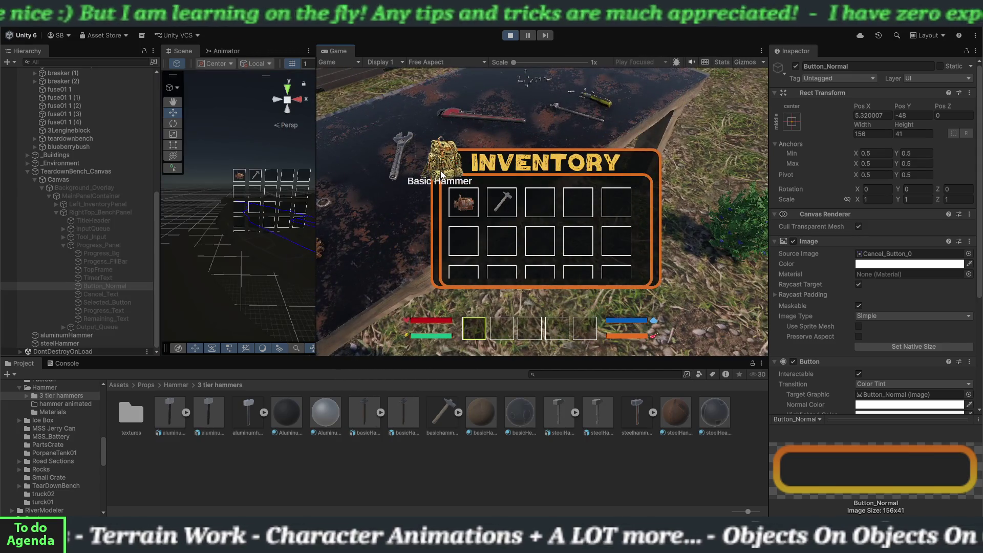
pyautogui.press('Escape')
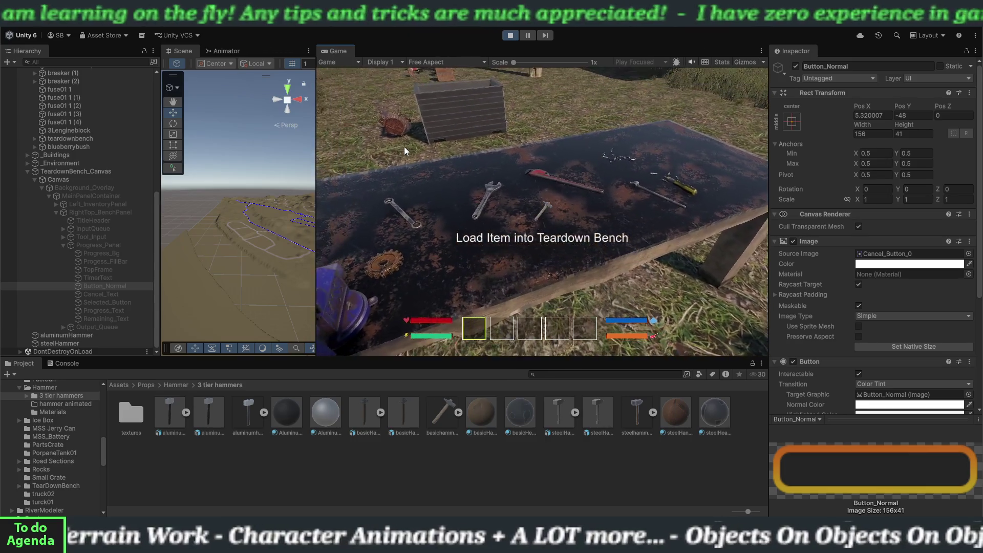
pyautogui.press('e')
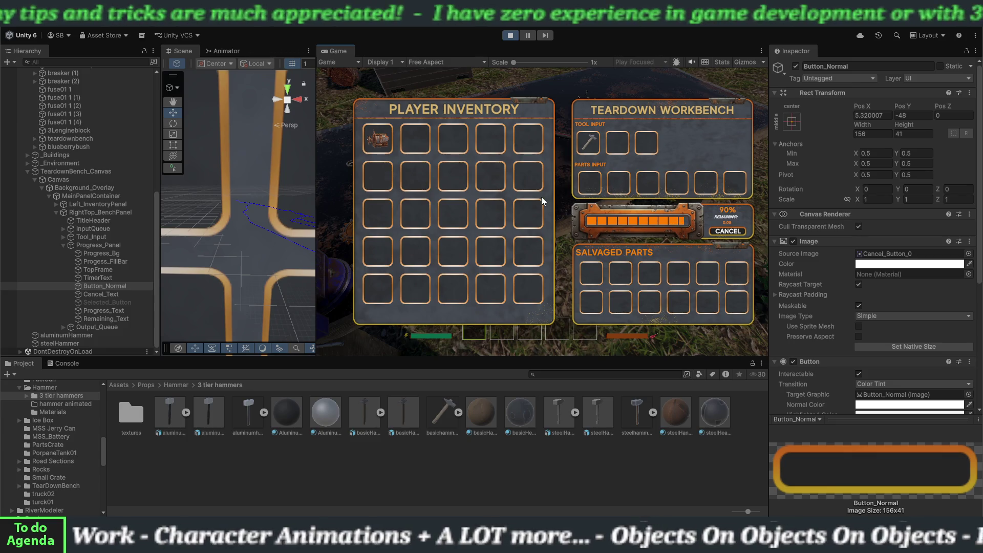
pyautogui.click(383, 142)
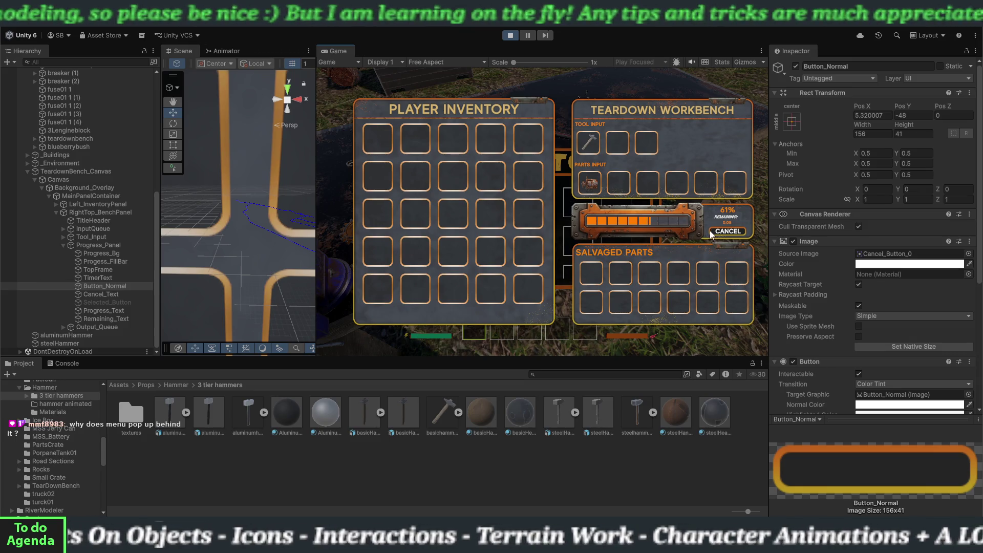
pyautogui.click(715, 231)
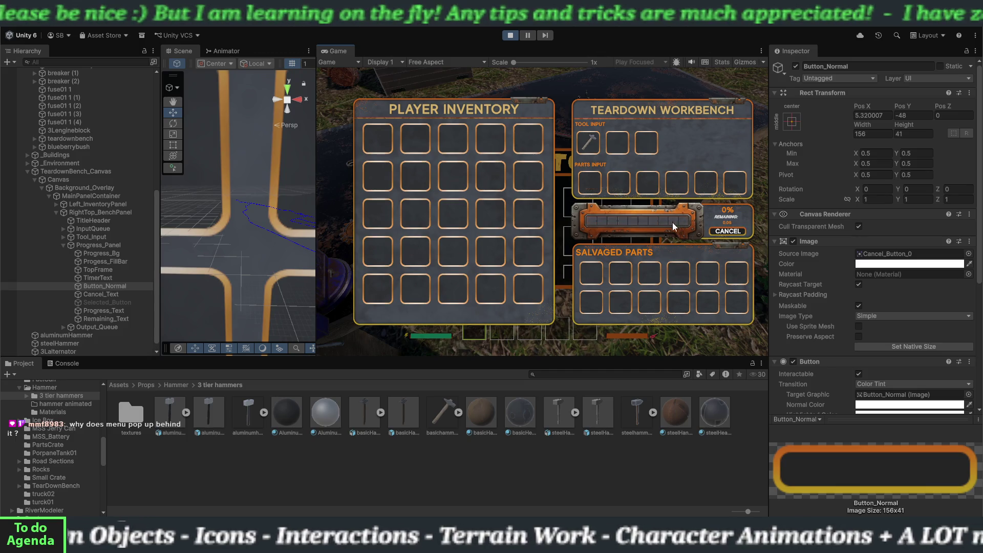
pyautogui.click(510, 35)
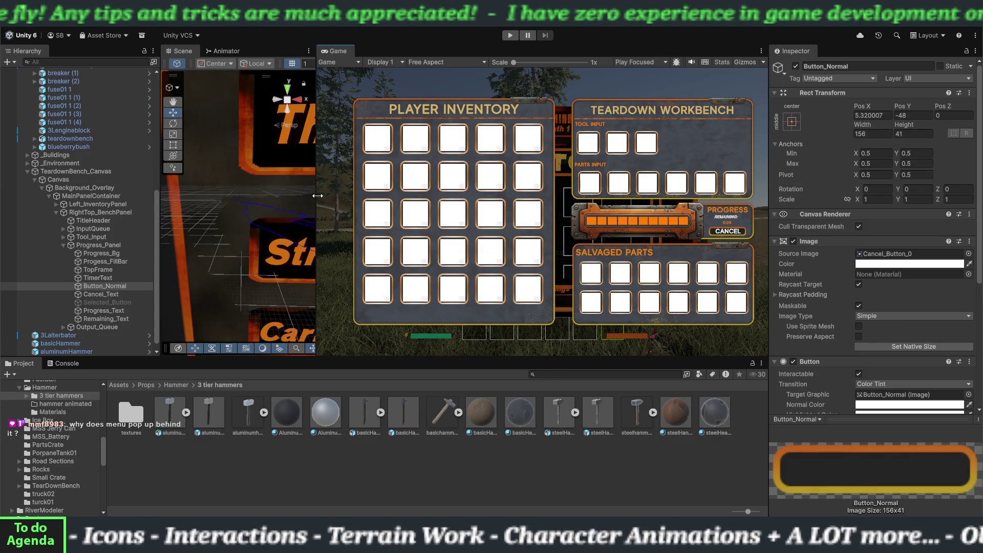
# - Widen and frame the Scene view, then remove the Button component from Button_Normal
pyautogui.moveTo(317, 195); pyautogui.dragTo(646, 178)
pyautogui.press('f')
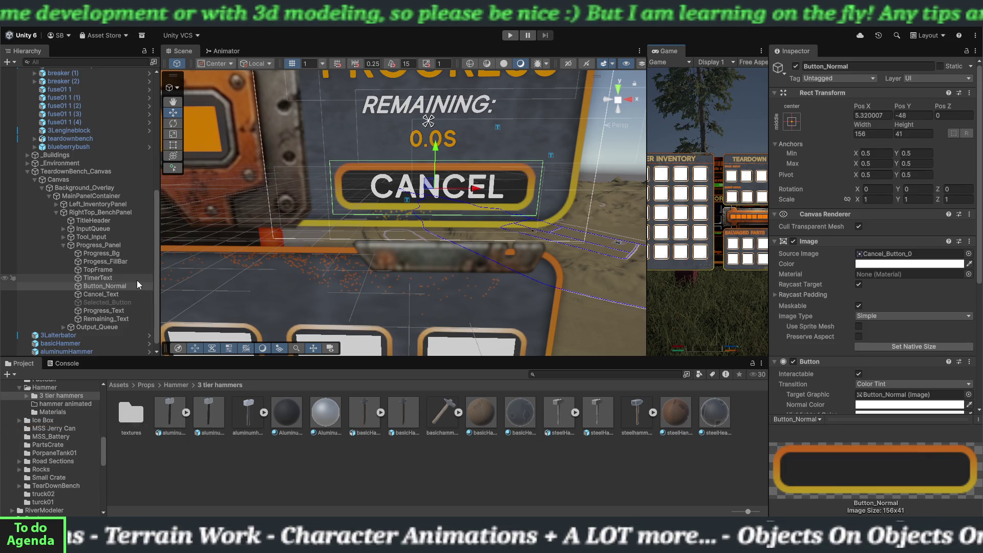
pyautogui.click(126, 281)
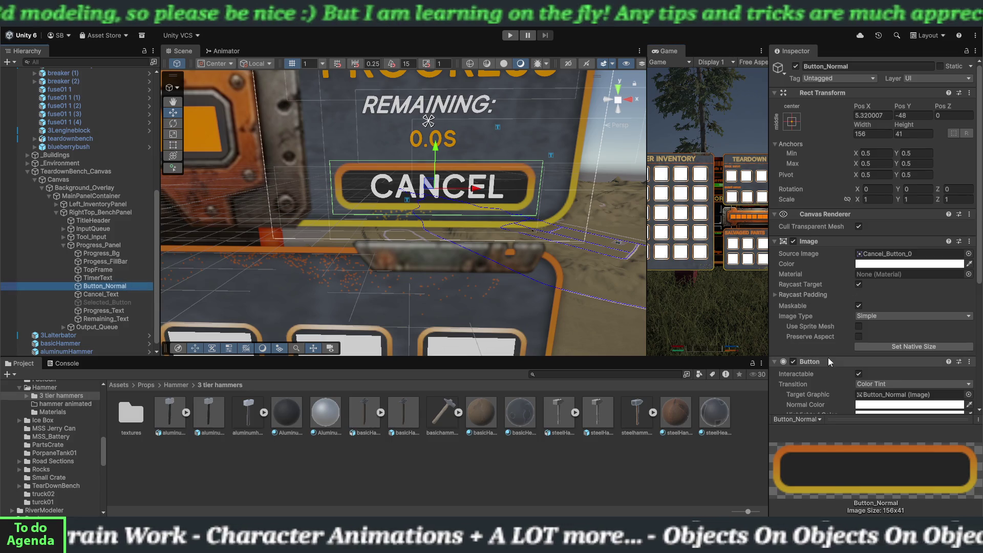
pyautogui.rightClick(901, 360)
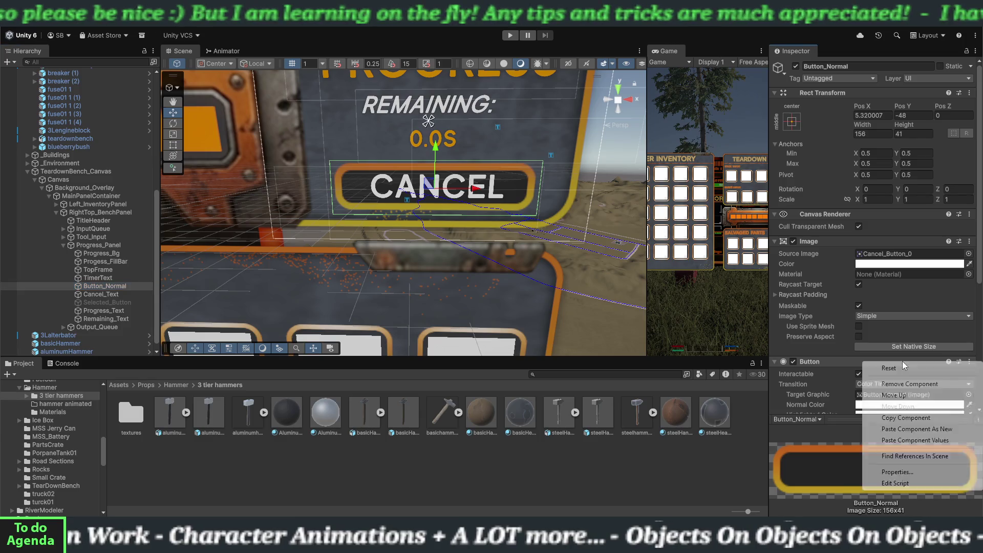
pyautogui.click(906, 383)
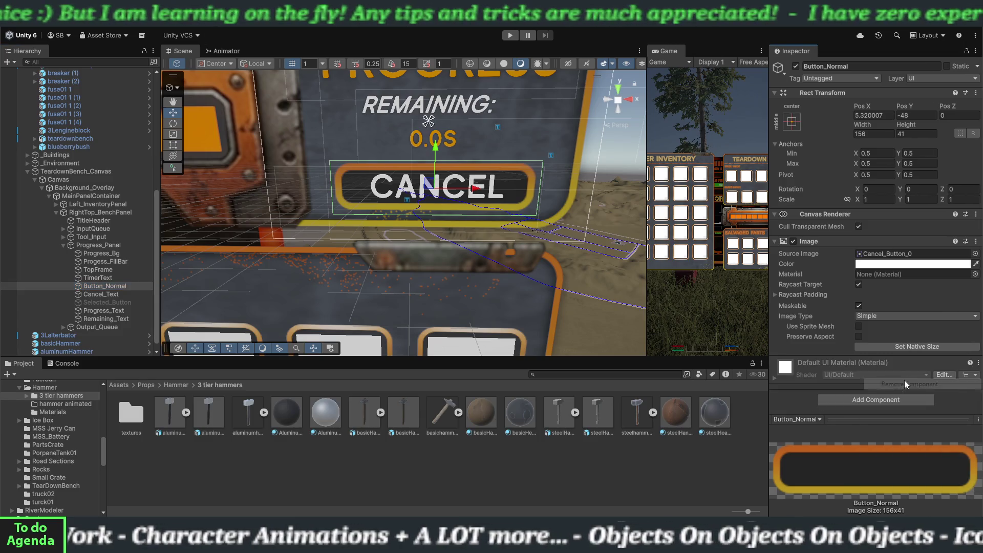
# - Select and activate Selected_Button, then bring up its Add Component list
pyautogui.click(105, 302)
pyautogui.click(795, 66)
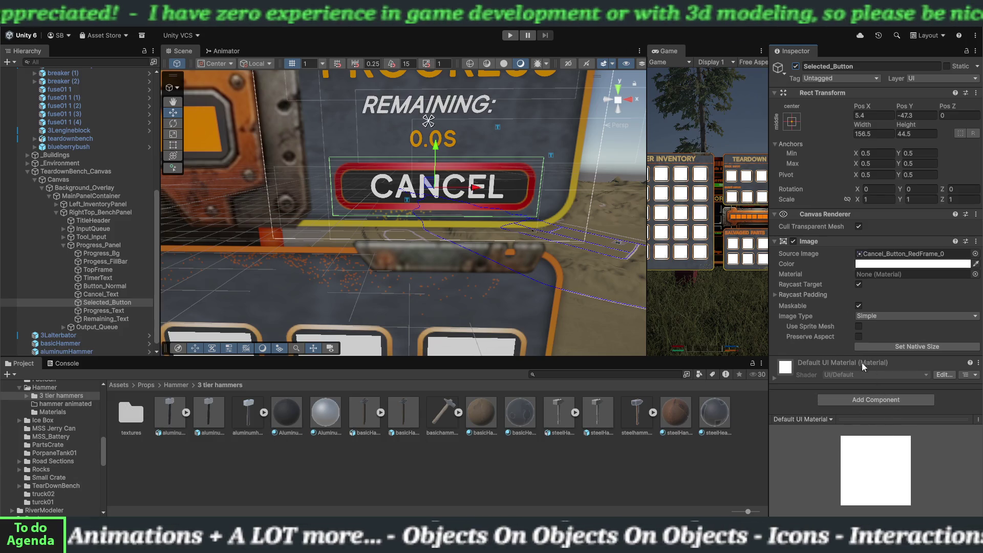
pyautogui.click(864, 395)
pyautogui.write('butt')
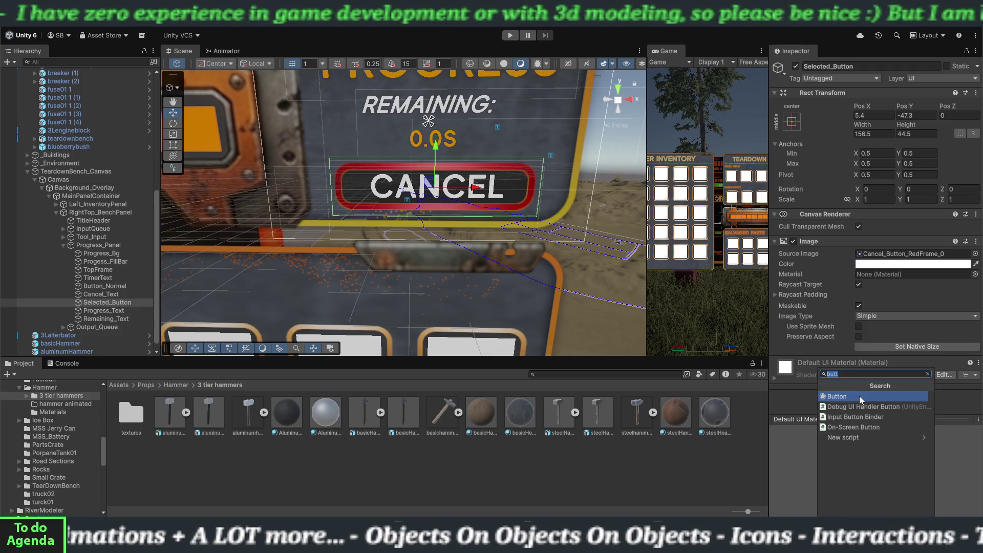
# - Add a Button component to Selected_Button and paste the copied button values into it
pyautogui.press('Return')
pyautogui.scroll(-5, 829, 376)
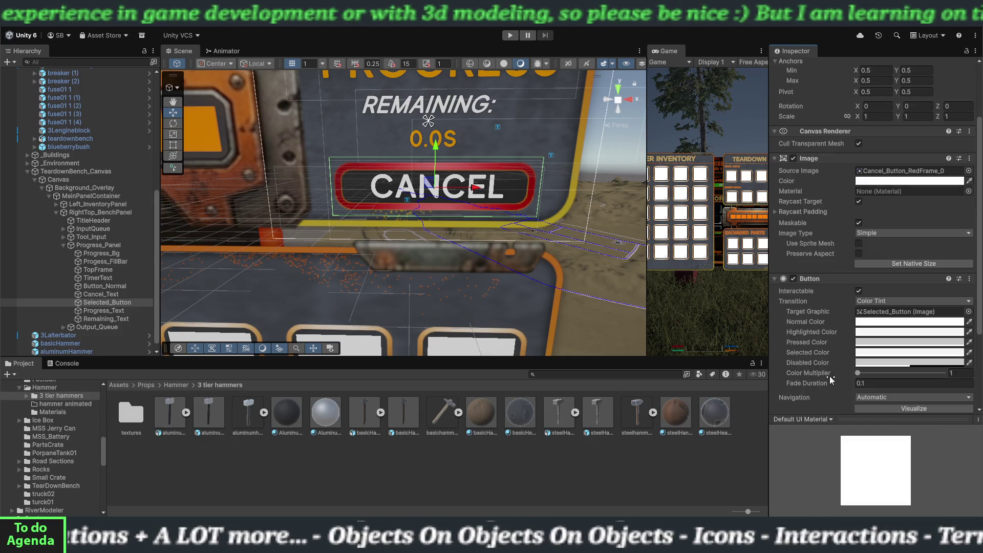
pyautogui.rightClick(862, 252)
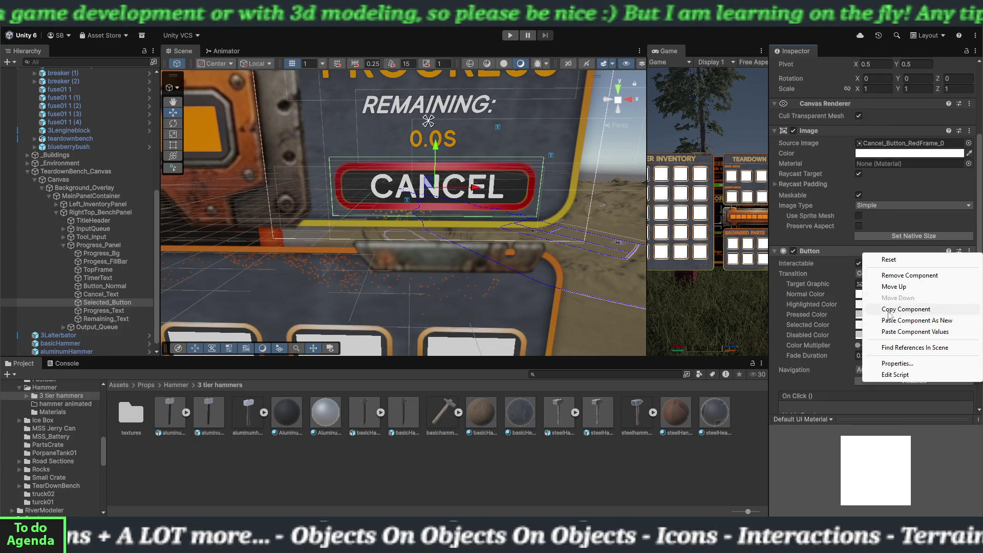
pyautogui.click(895, 334)
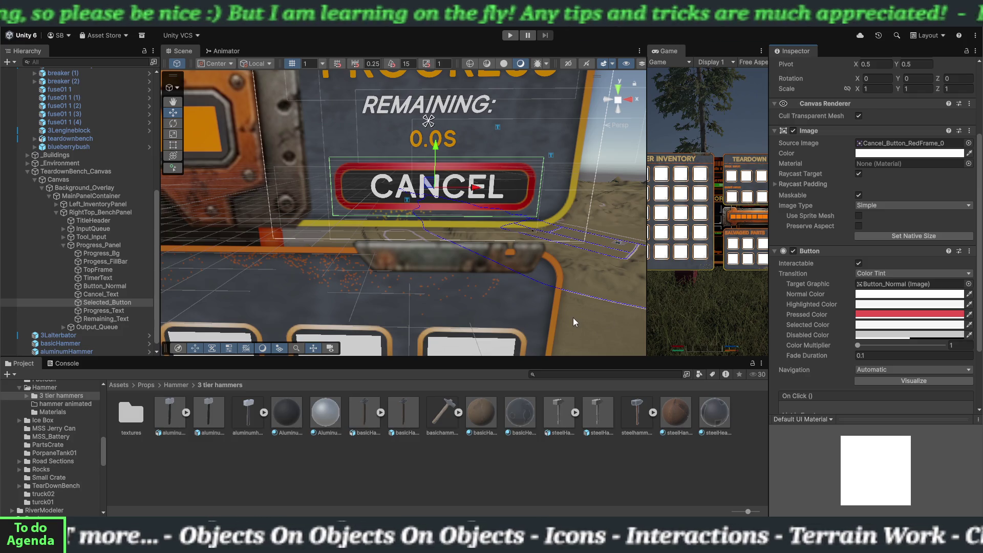
# - Widen the Game view and enter play mode to test the CANCEL button
pyautogui.scroll(-3, 811, 355)
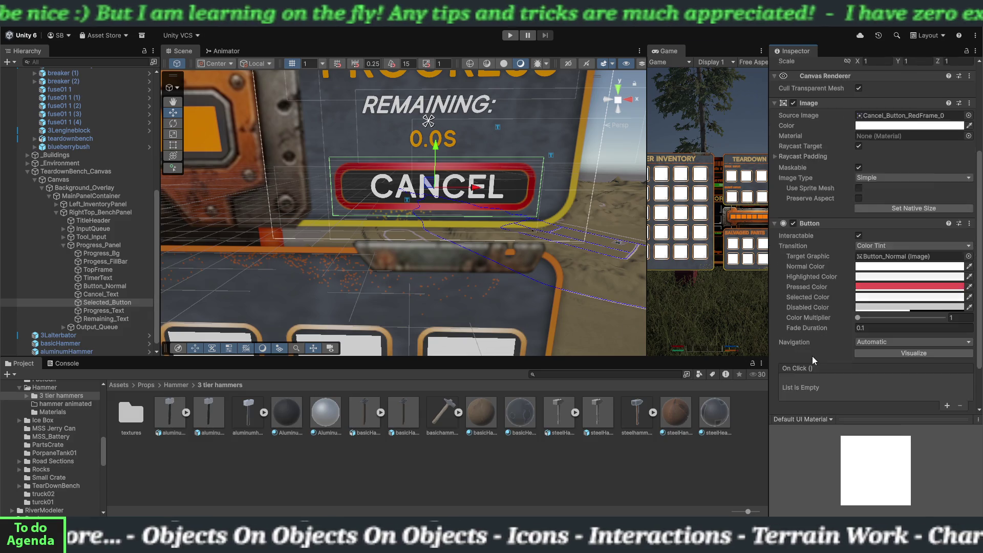
pyautogui.scroll(2, 812, 357)
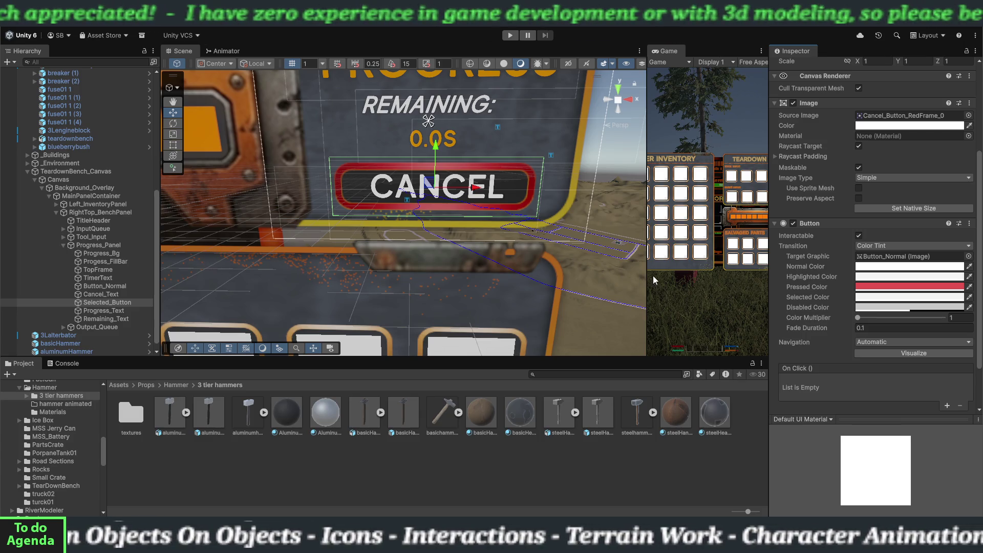
pyautogui.moveTo(646, 271); pyautogui.dragTo(255, 261)
pyautogui.click(510, 35)
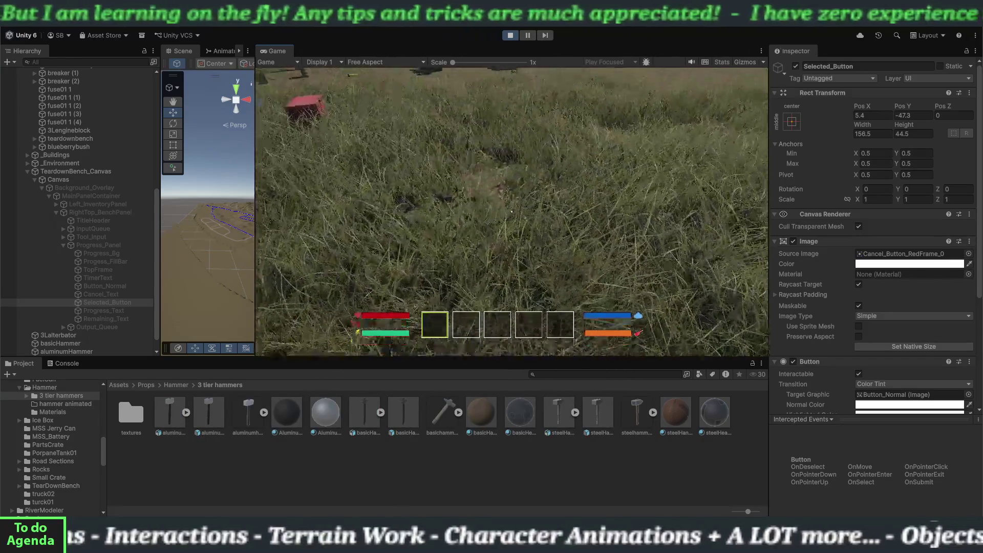
# - Walk to the bench, pick up the 3Lalternator and hammer, and open the teardown workbench
pyautogui.press('w')
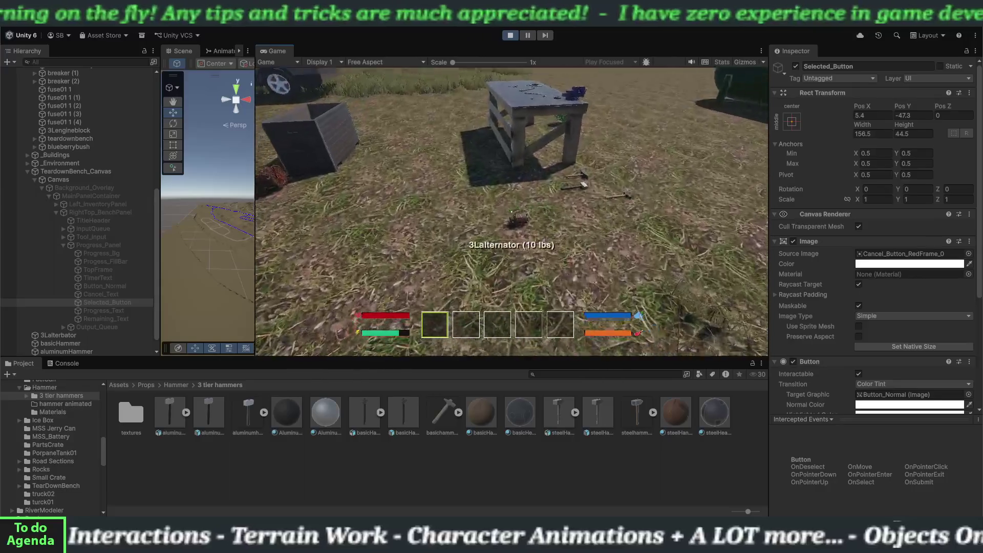
pyautogui.press('w')
pyautogui.press('e')
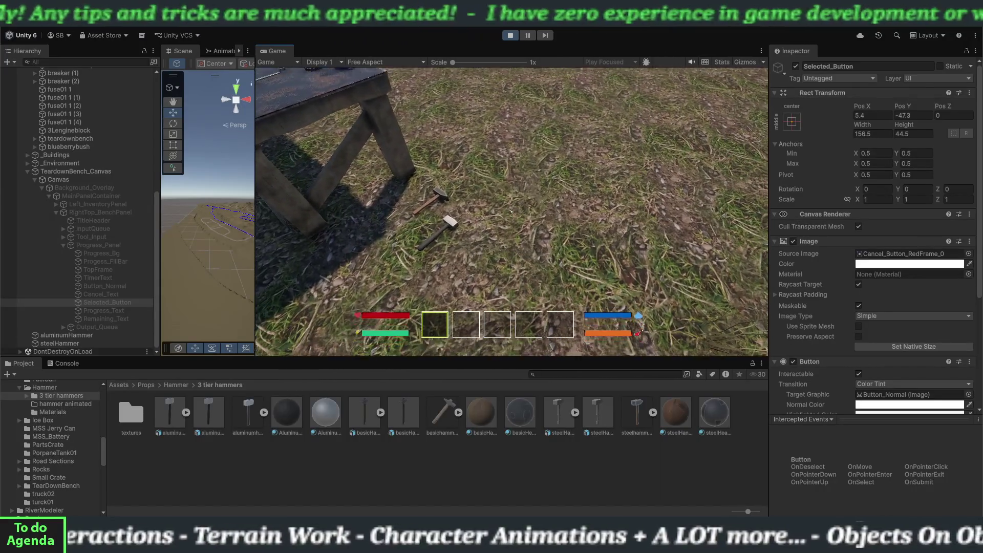
pyautogui.press('w')
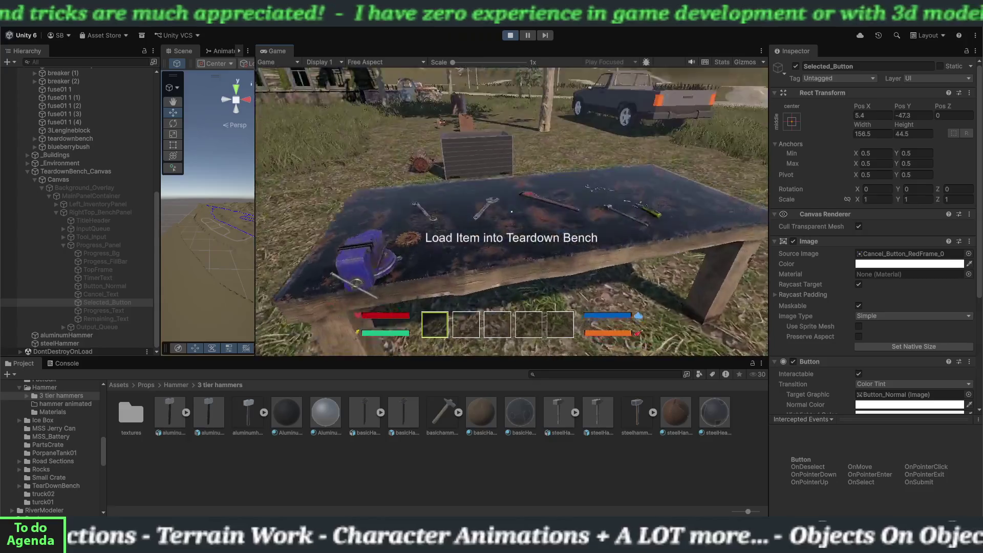
pyautogui.press('e')
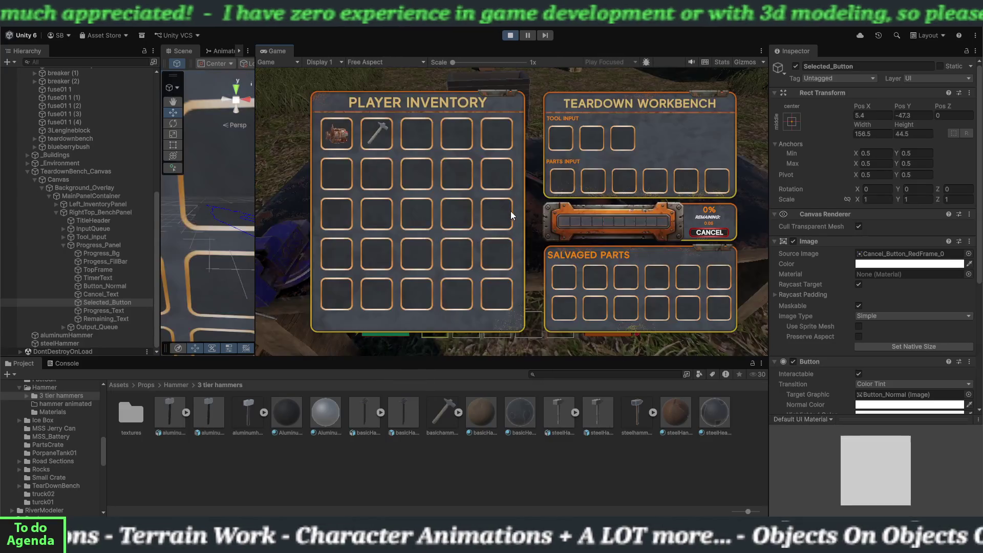
# - Load the hammer and engine part, cancel the running teardown with the red CANCEL, and stop playing
pyautogui.click(380, 130)
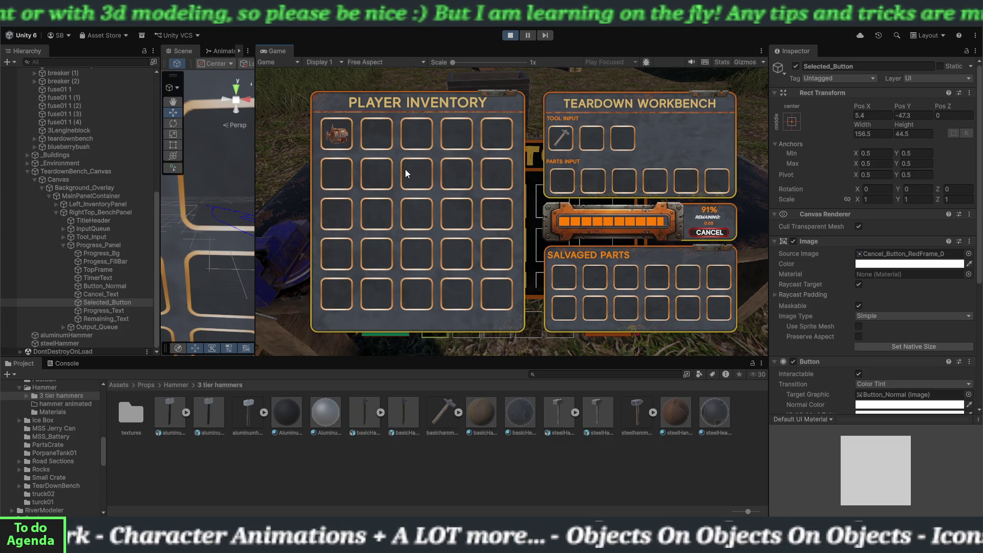
pyautogui.click(341, 135)
pyautogui.press('e')
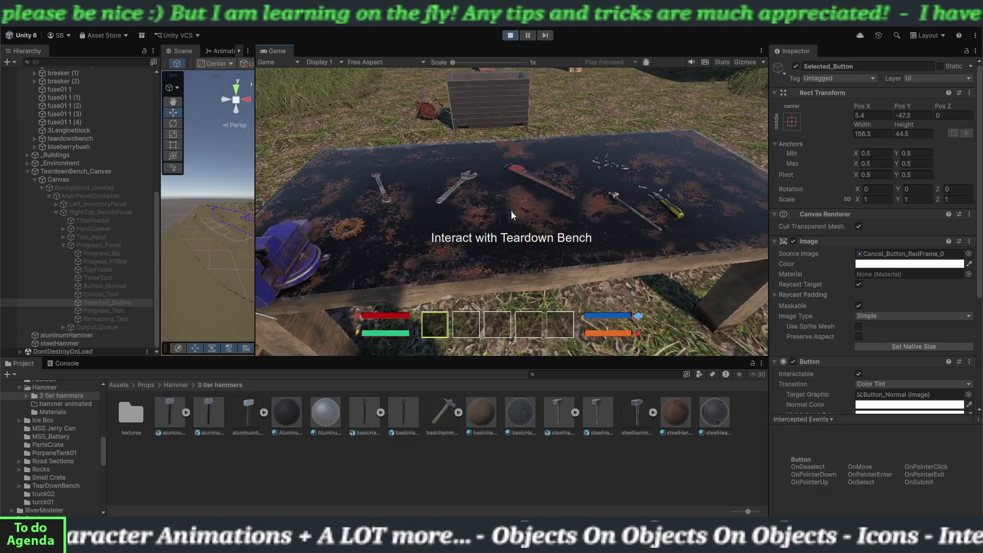
pyautogui.press('e')
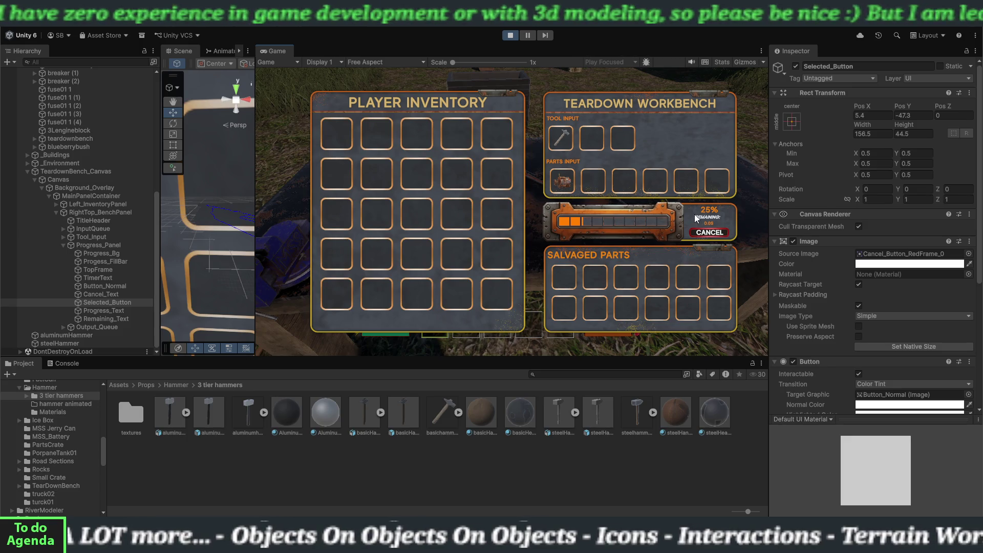
pyautogui.click(700, 235)
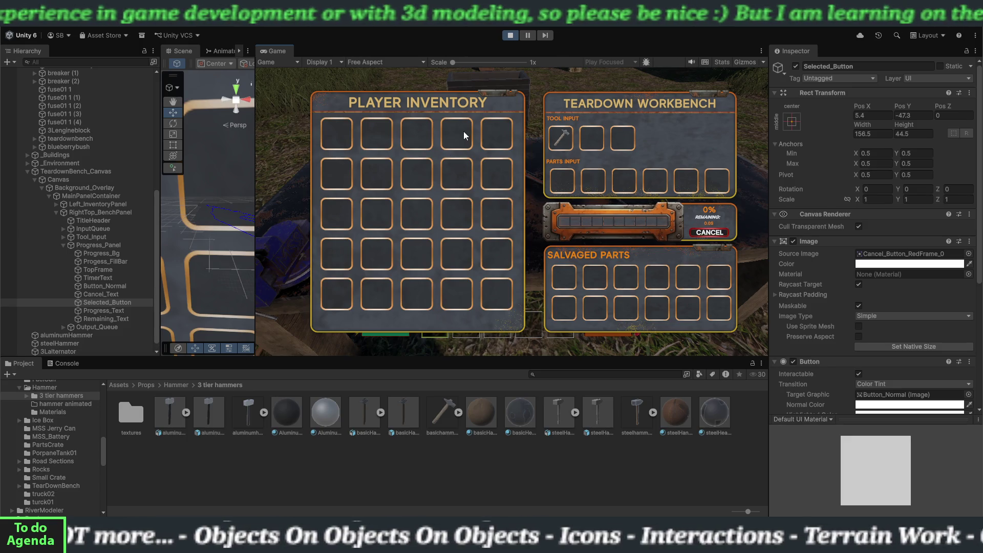
pyautogui.click(509, 37)
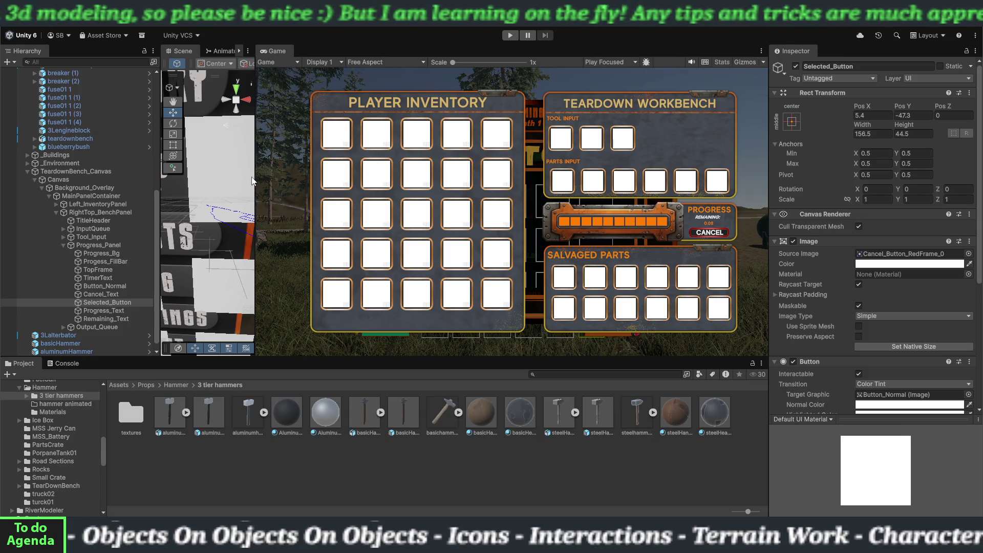
# - Widen the Scene view, frame the selected CANCEL button with F, and zoom out slightly
pyautogui.moveTo(256, 183); pyautogui.dragTo(650, 184)
pyautogui.press('f')
pyautogui.scroll(-8, 476, 231)
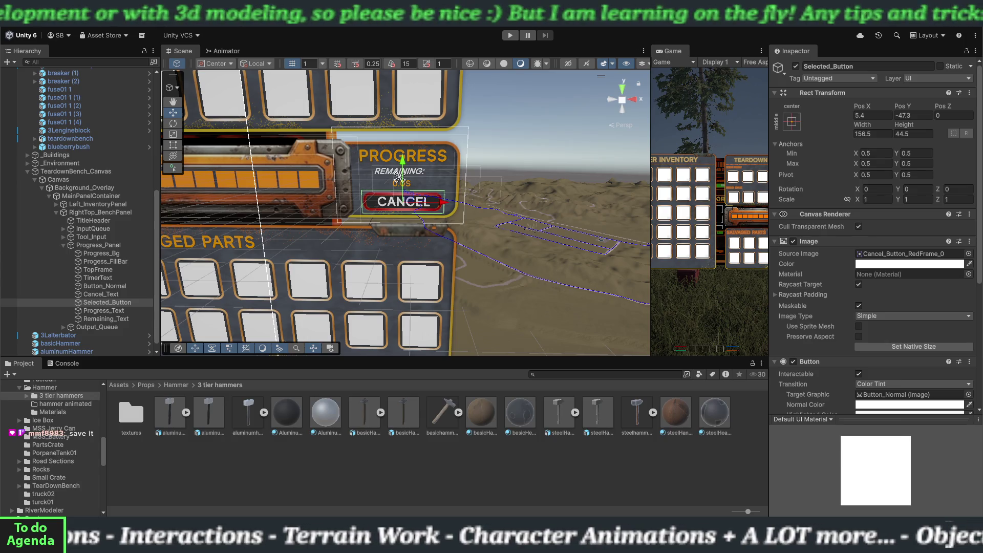
# - Save the scene through File > Save
pyautogui.click(9, 11)
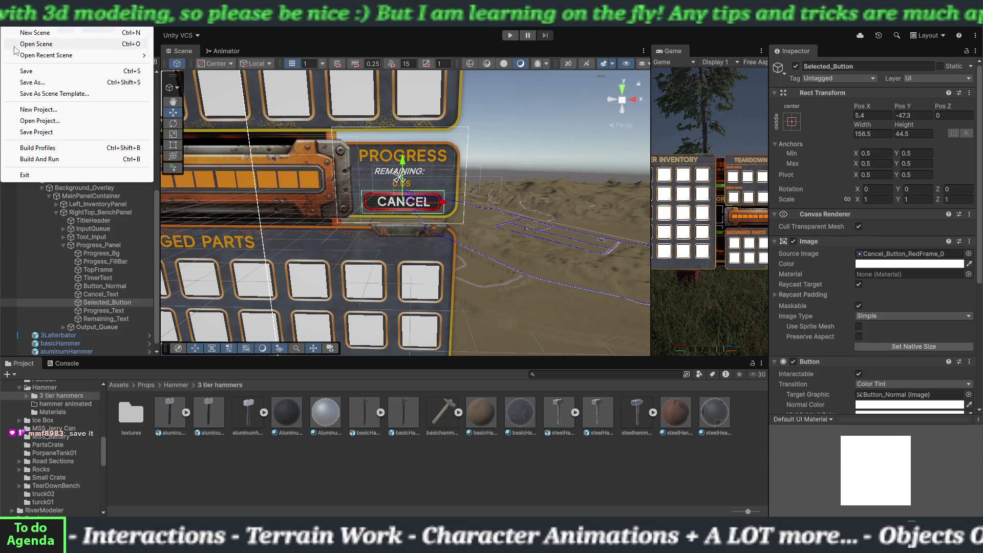
pyautogui.click(23, 70)
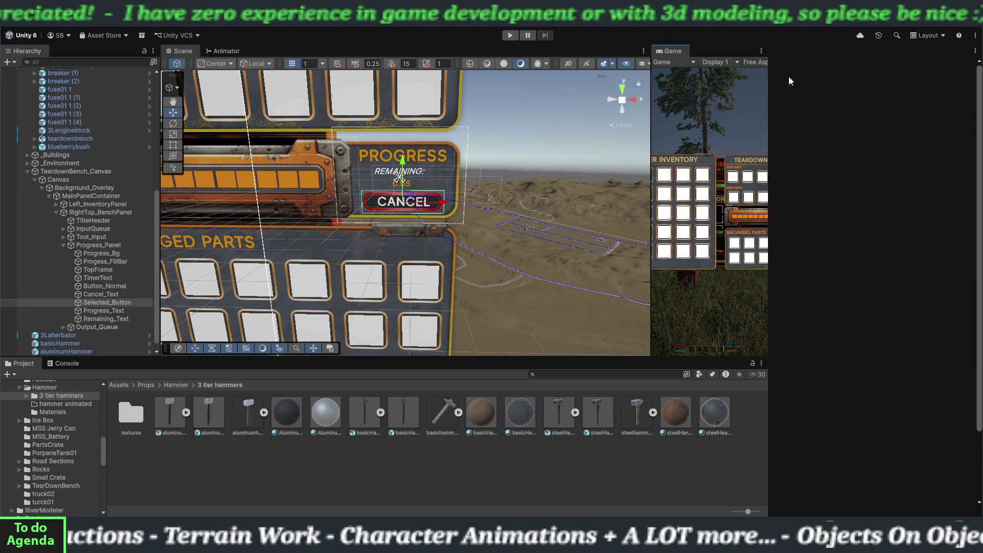
# - Save the scene again via File > Save and switch to Photoshop to check the hammer image
pyautogui.click(10, 20)
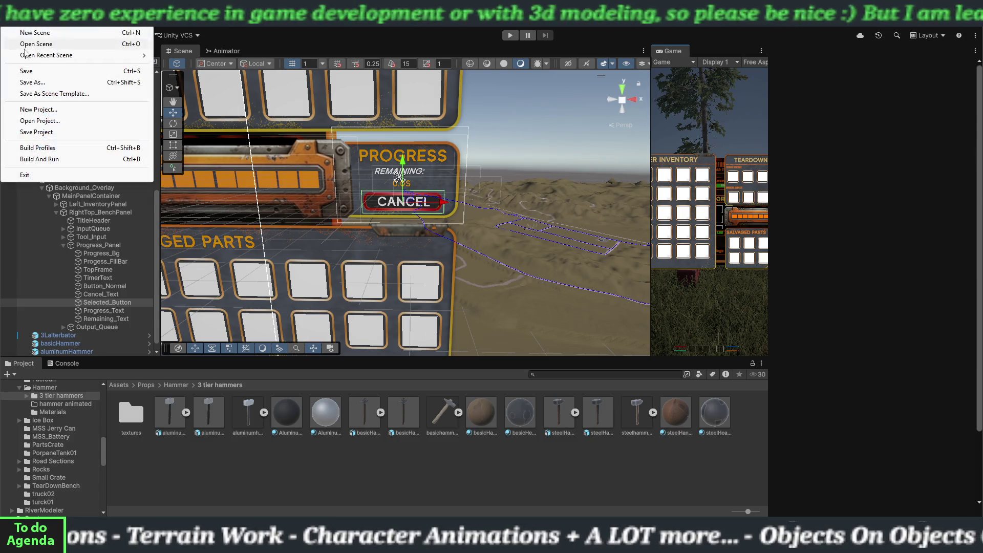
pyautogui.click(29, 72)
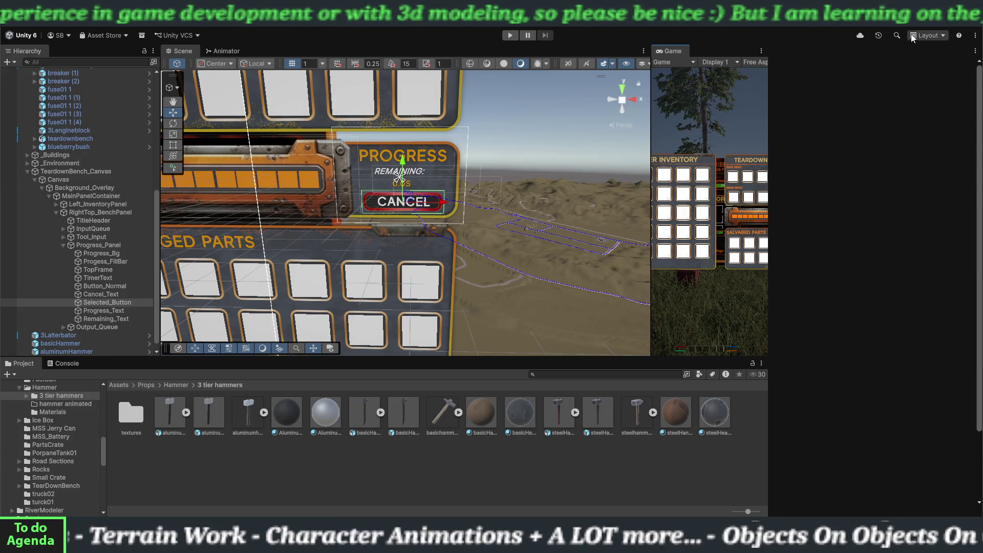
pyautogui.hotkey('alt', 'Tab')
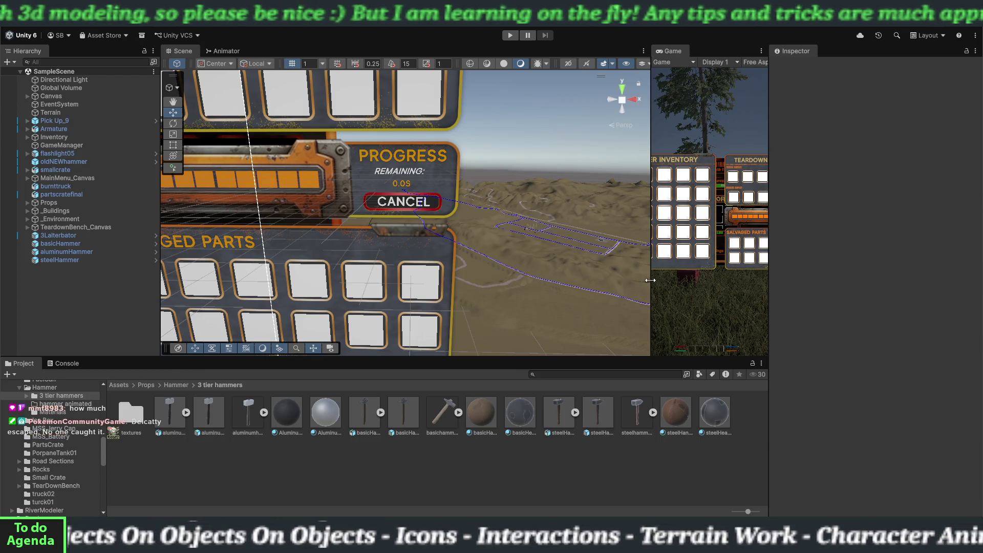
# - Widen the Game view, enter Play mode, and walk forward to pick up the 3Lalterbator part
pyautogui.moveTo(650, 280); pyautogui.dragTo(365, 255)
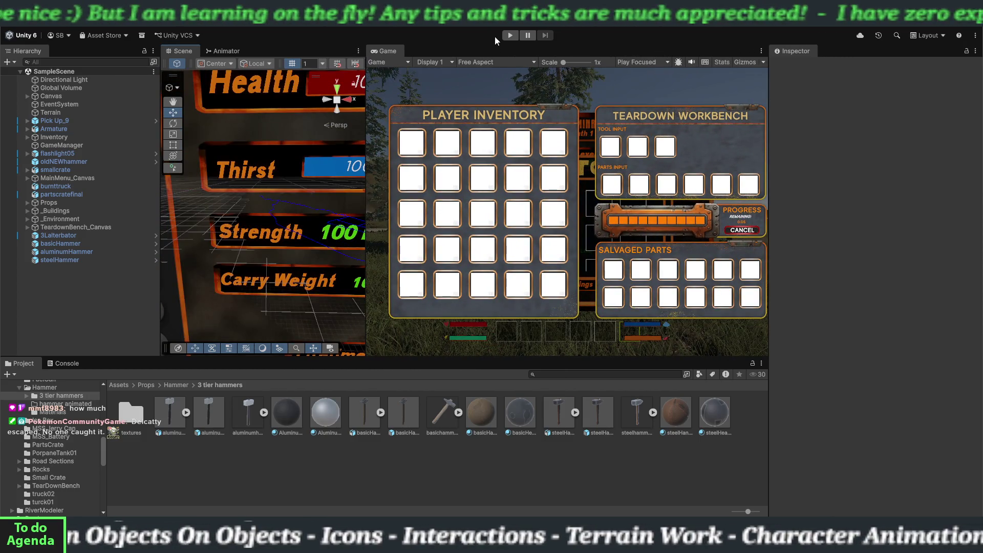
pyautogui.click(509, 36)
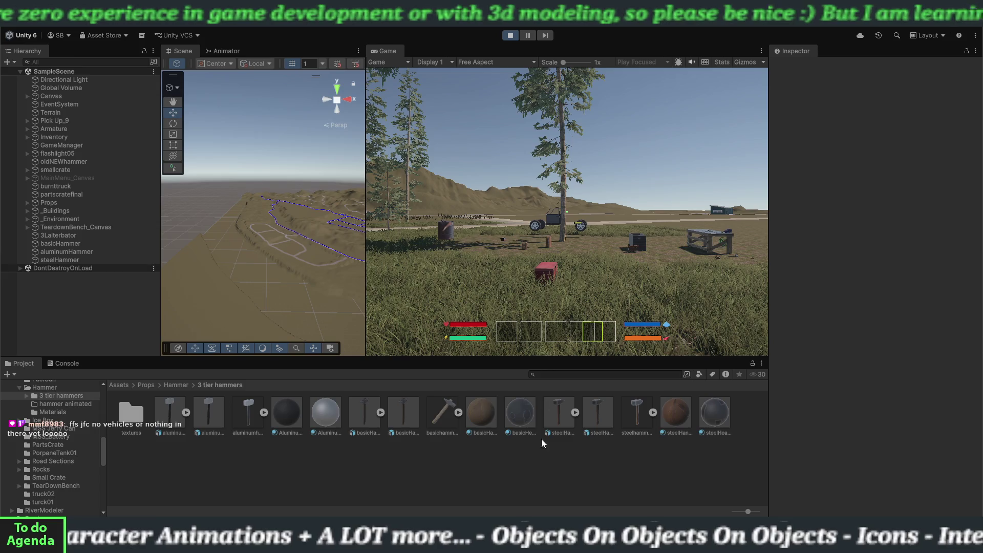
pyautogui.press('1')
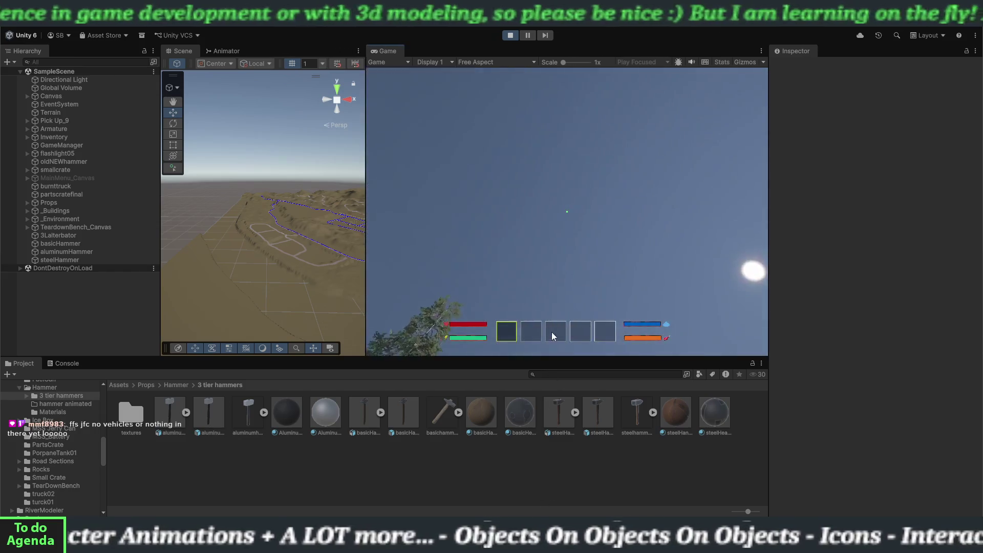
pyautogui.click(585, 239)
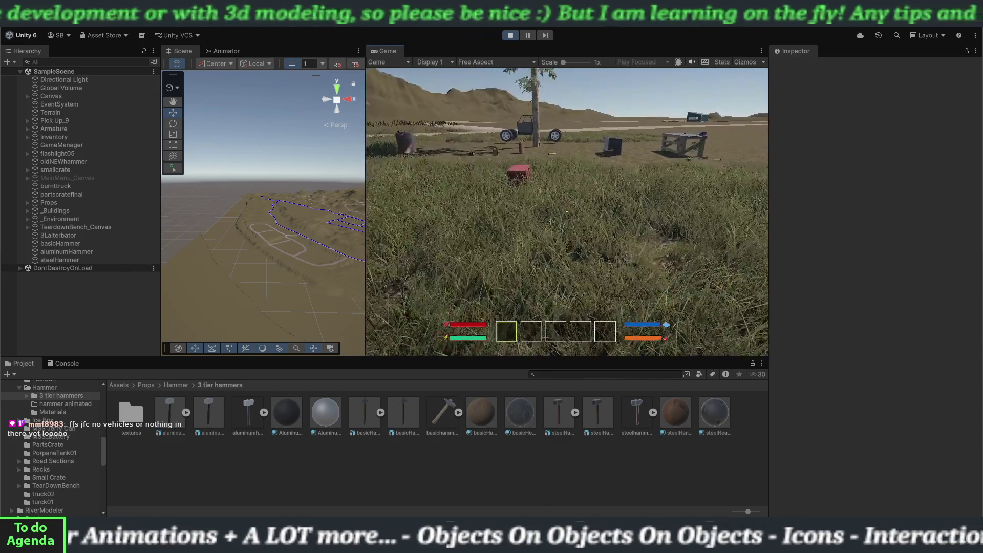
pyautogui.press('w')
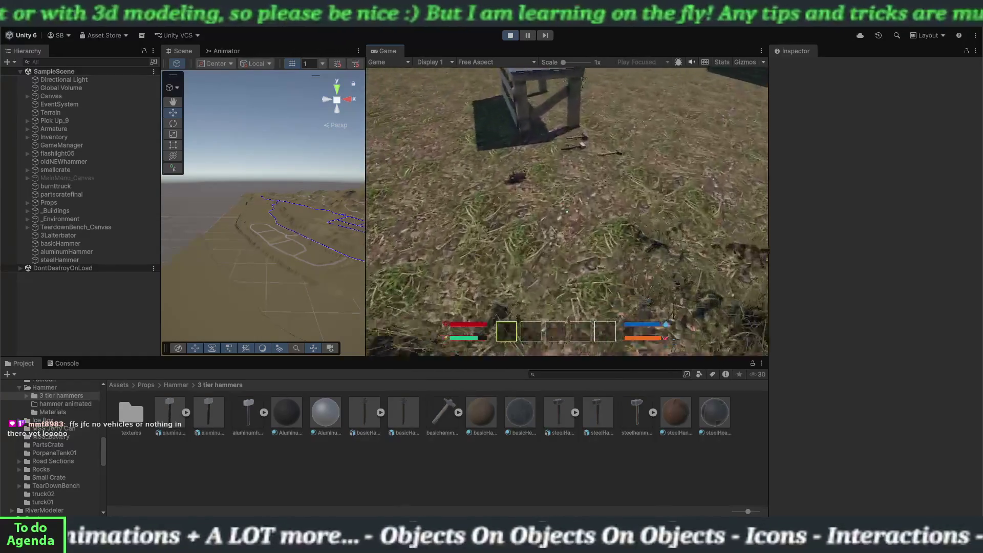
pyautogui.press('w')
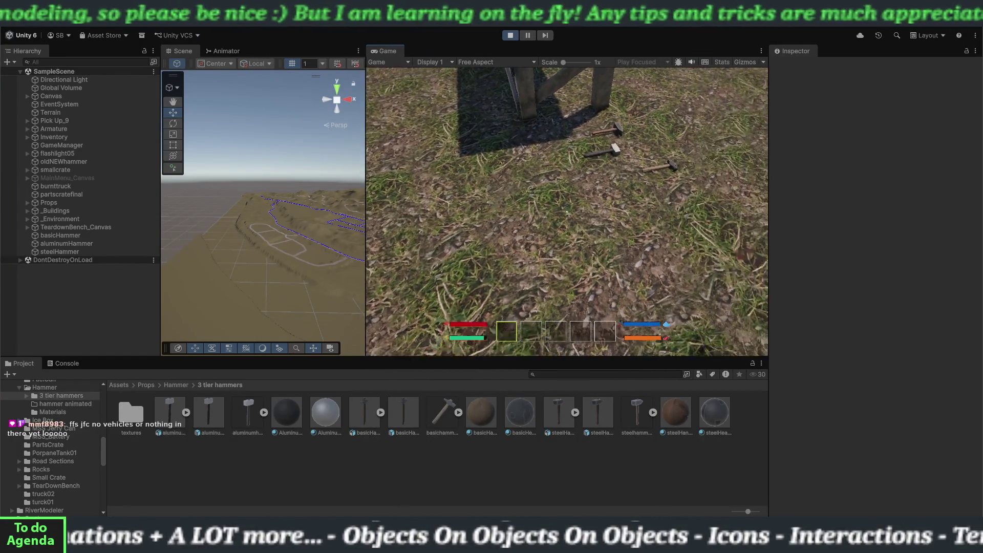
# - Pick up the basic hammer, position the player at the bench, and open the Teardown Workbench
pyautogui.press('e')
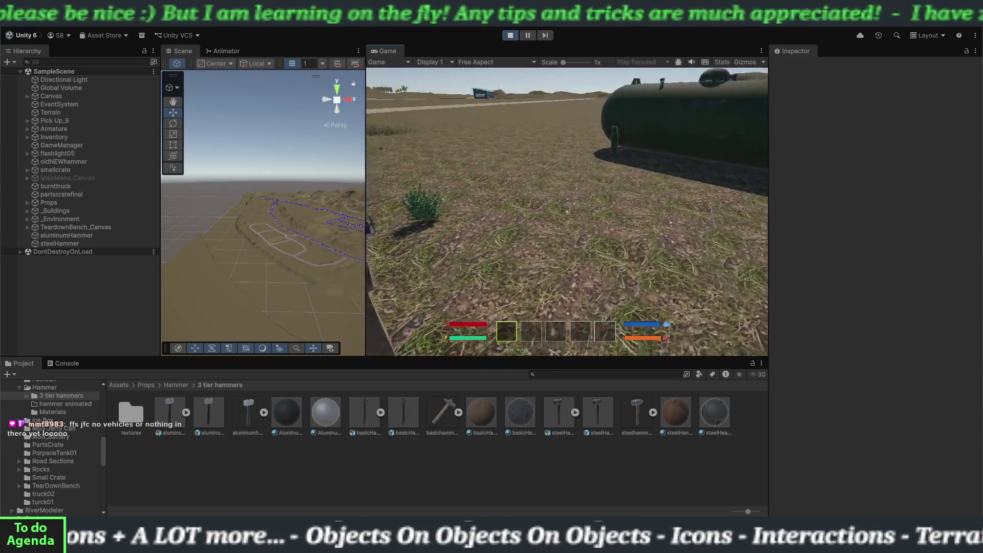
pyautogui.press('w')
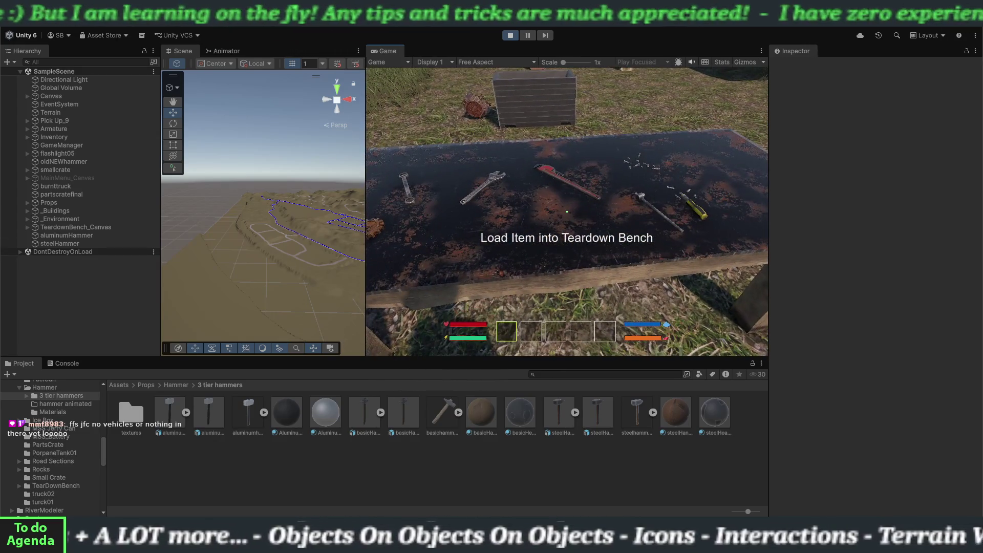
pyautogui.press('a')
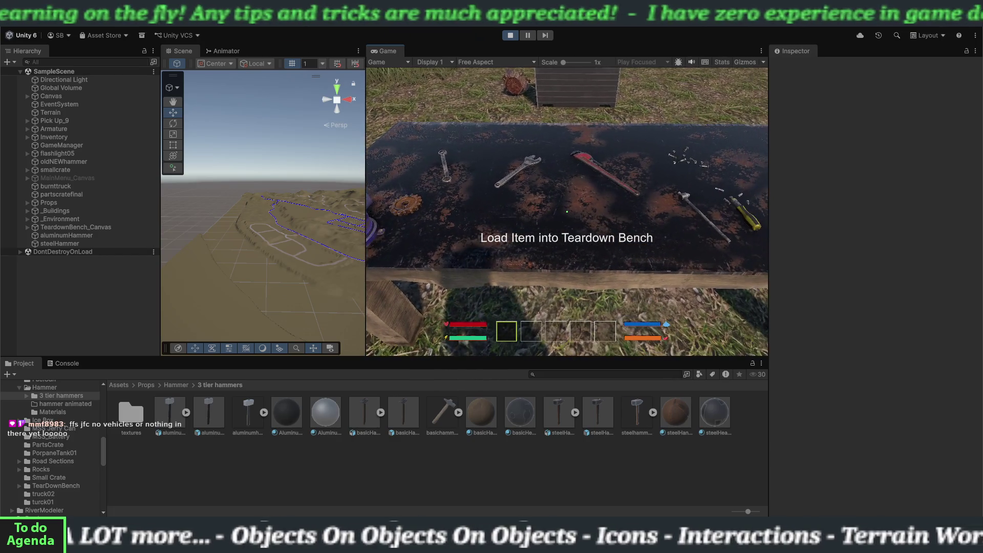
pyautogui.press('s')
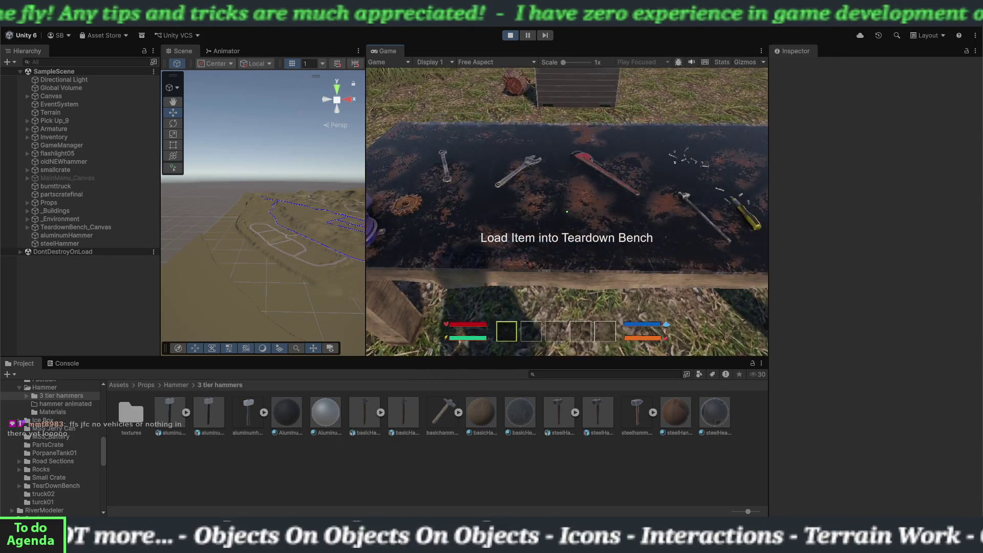
pyautogui.press('w')
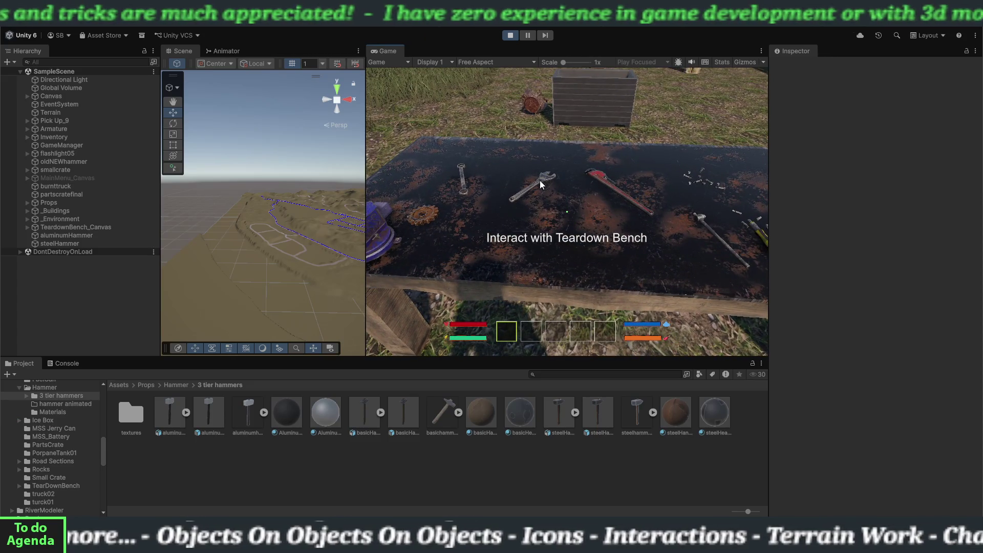
pyautogui.press('e')
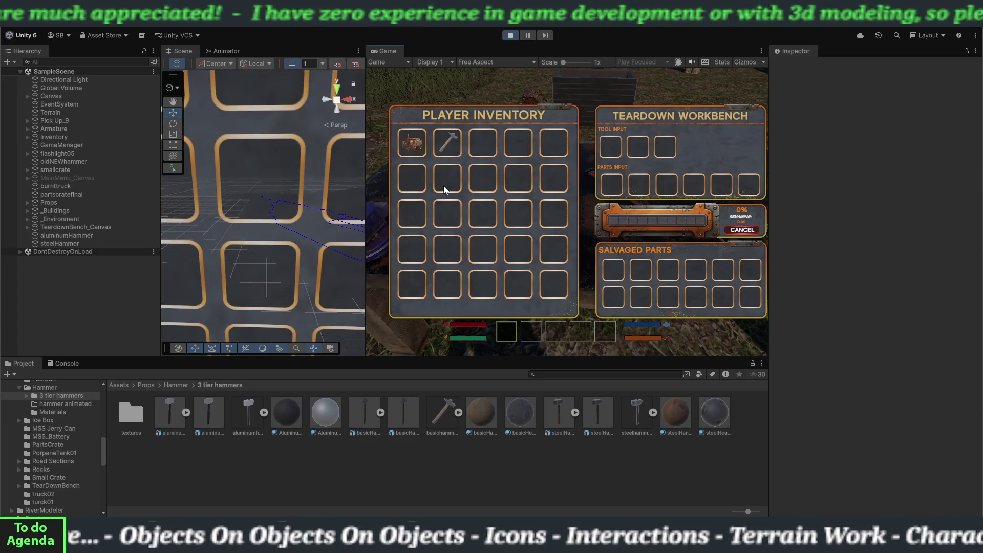
# - Load the hammer into Tool Input, cancel the teardown, move it to Parts Input and back, then close the workbench
pyautogui.click(444, 146)
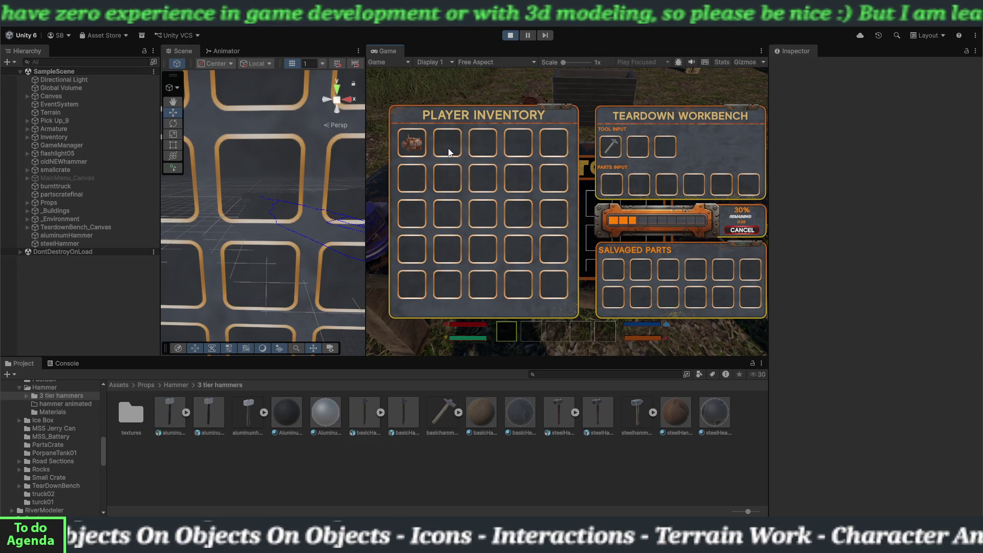
pyautogui.click(733, 230)
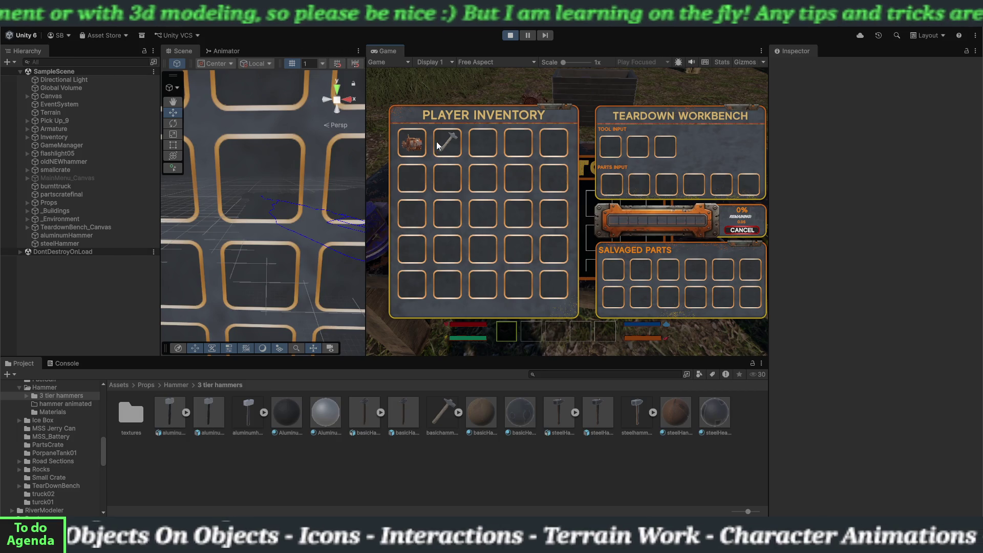
pyautogui.moveTo(438, 145); pyautogui.dragTo(611, 185)
pyautogui.press('e')
pyautogui.press('e')
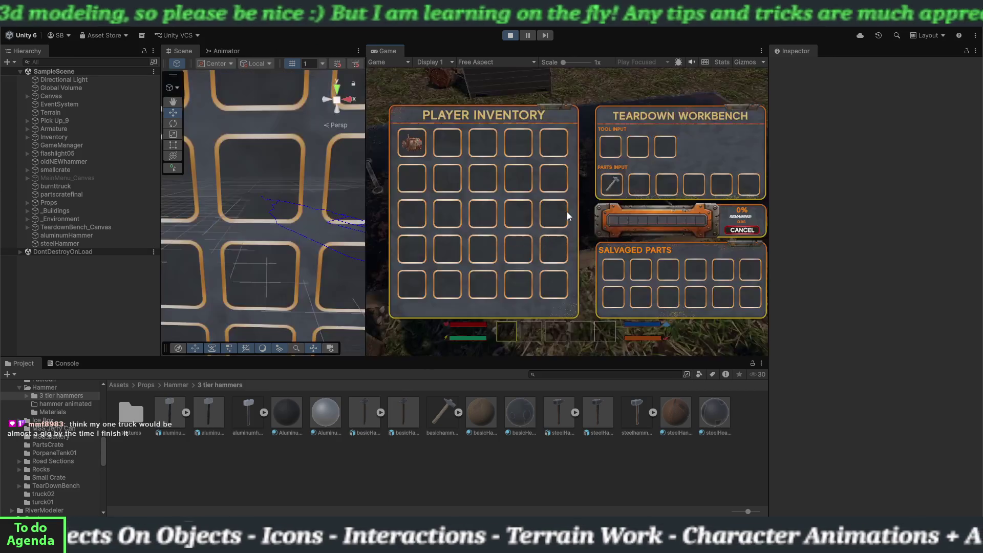
pyautogui.click(613, 182)
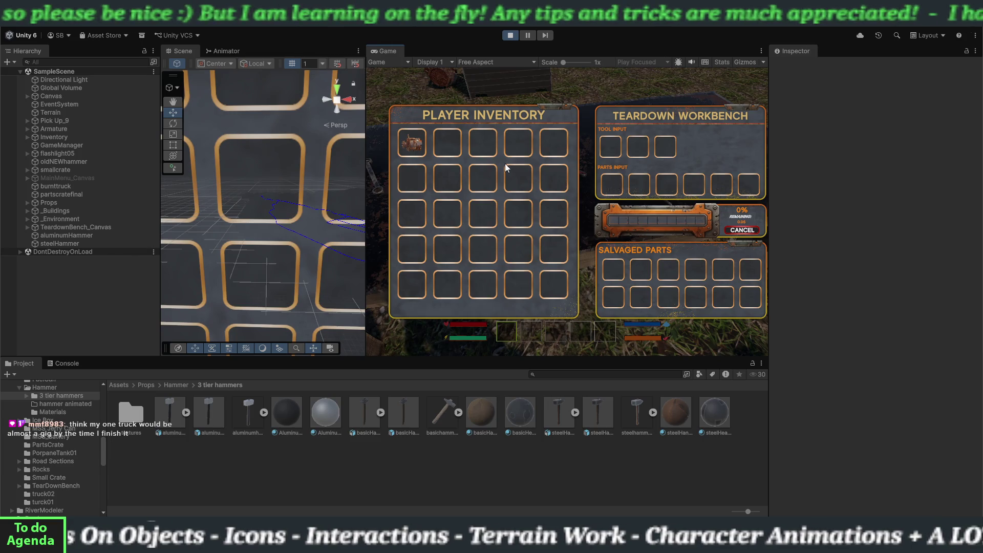
pyautogui.press('e')
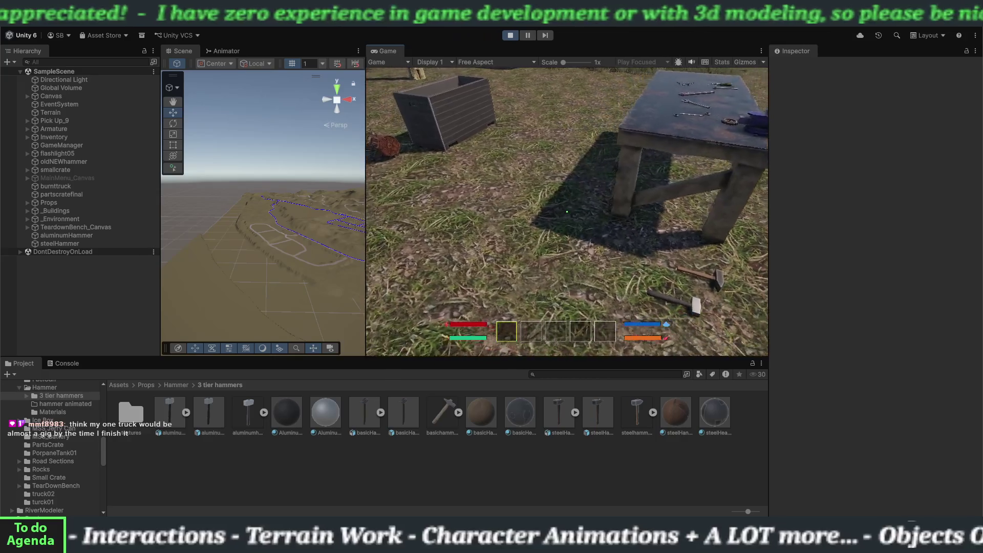
# - Back away from the bench and exit Play mode to return to scene editing
pyautogui.press('w')
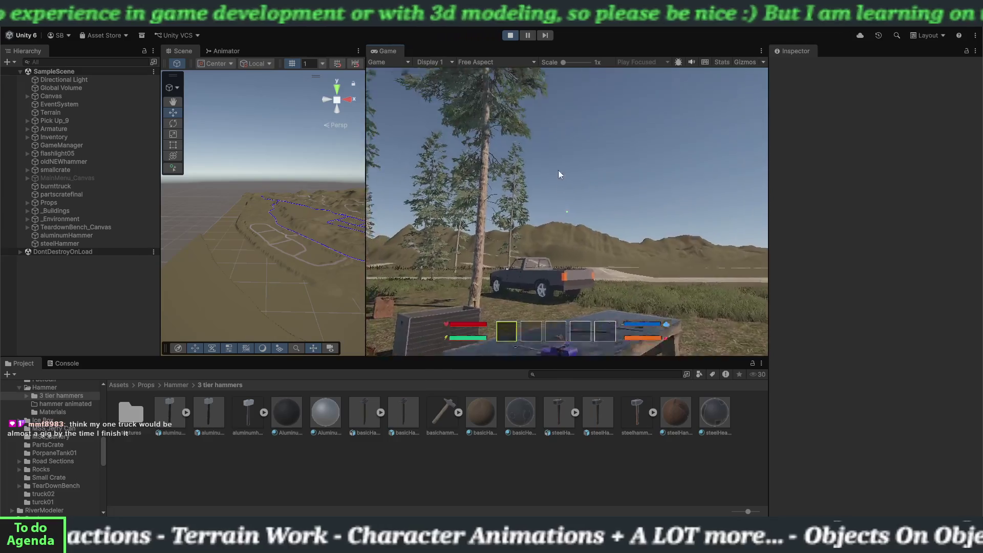
pyautogui.click(511, 33)
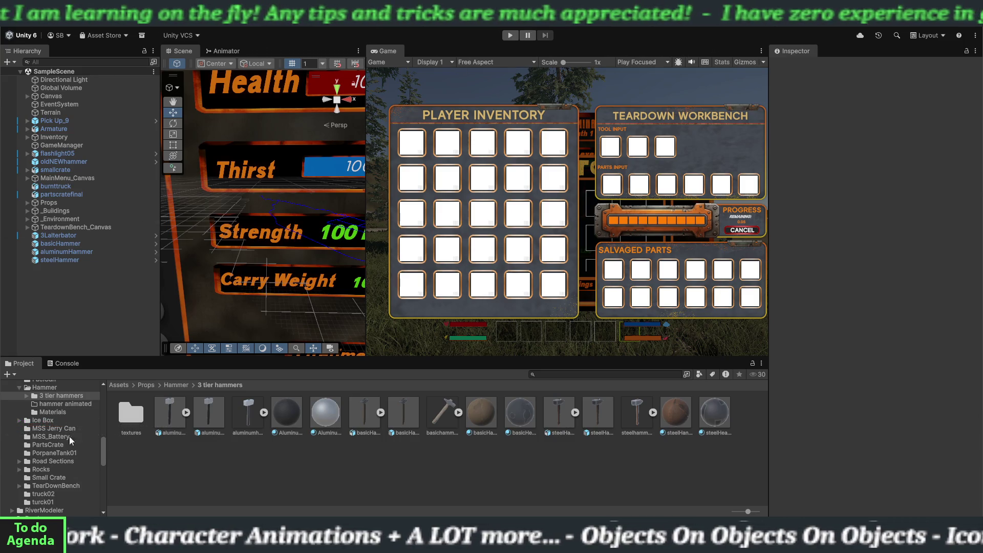
# - Browse the Assets folder tree, briefly expanding and collapsing the ewh_CGPro folder
pyautogui.scroll(10, 63, 461)
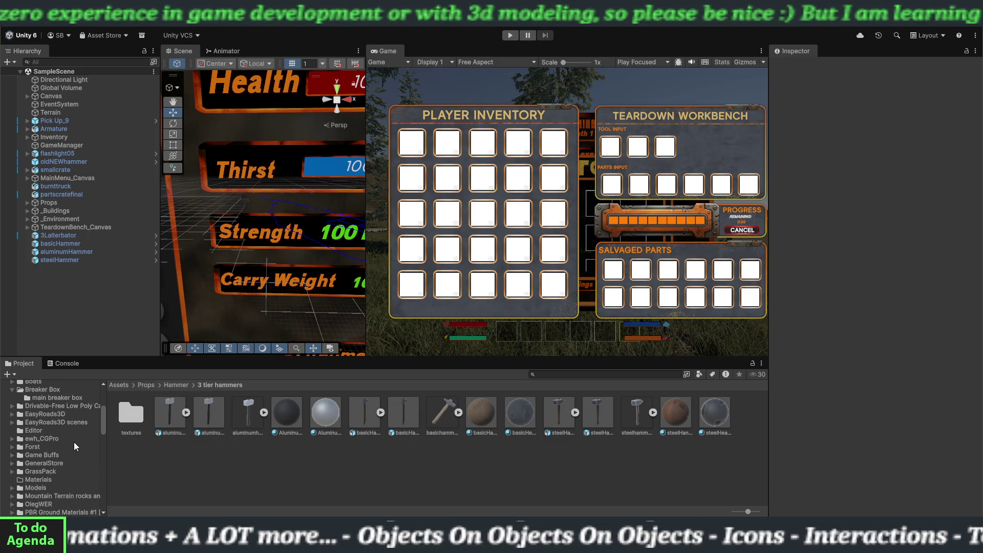
pyautogui.scroll(3, 73, 468)
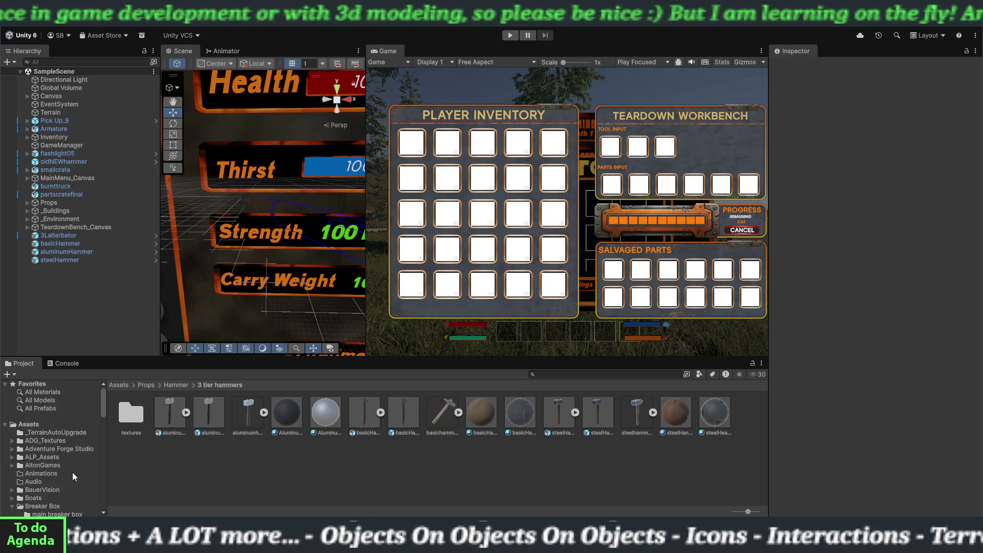
pyautogui.scroll(-10, 69, 455)
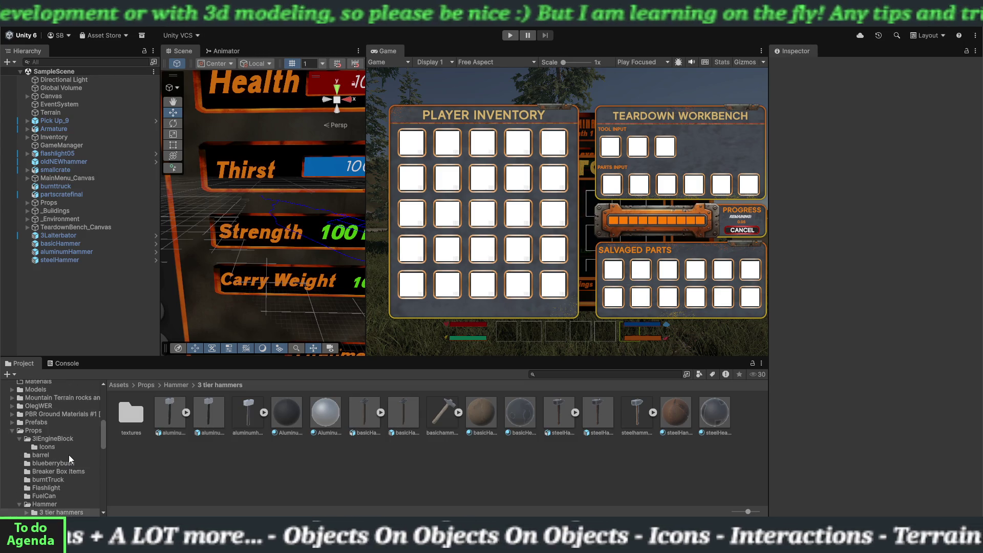
pyautogui.scroll(-10, 68, 455)
pyautogui.scroll(-5, 66, 462)
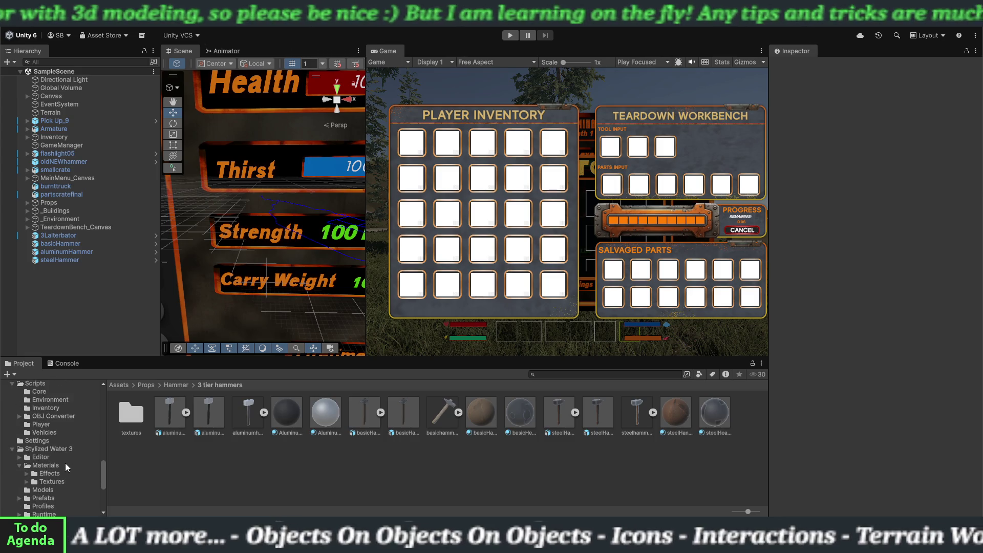
pyautogui.scroll(-5, 64, 463)
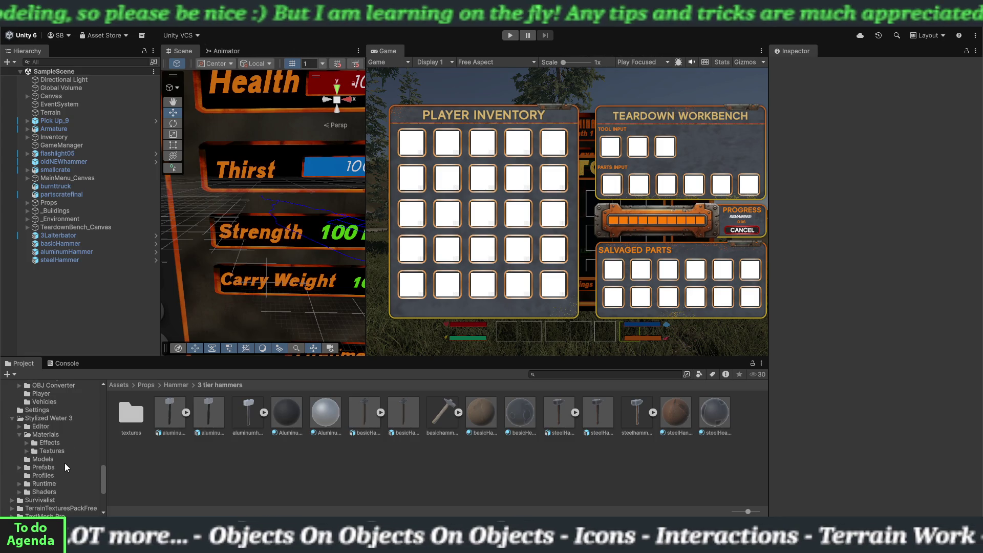
pyautogui.scroll(-3, 65, 463)
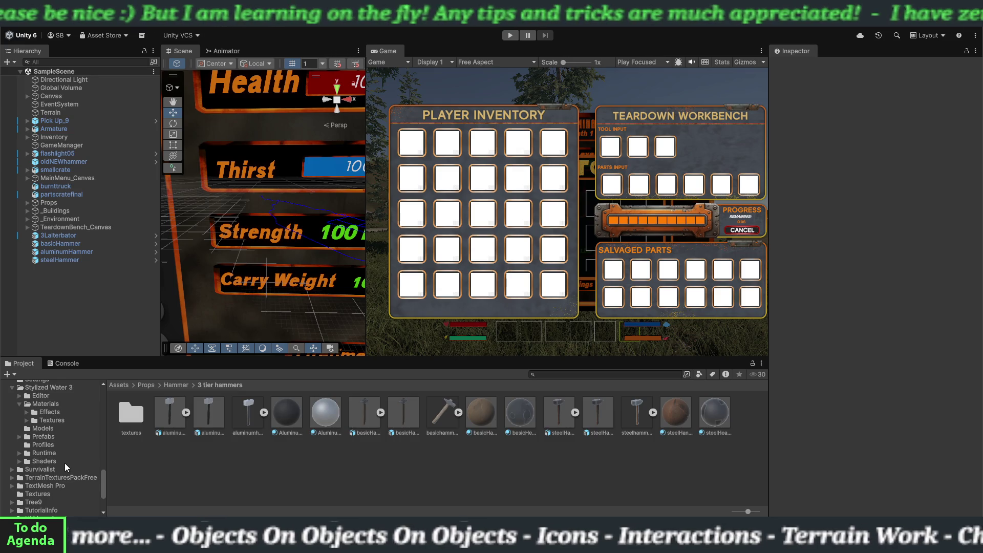
pyautogui.scroll(-6, 65, 463)
pyautogui.scroll(20, 65, 463)
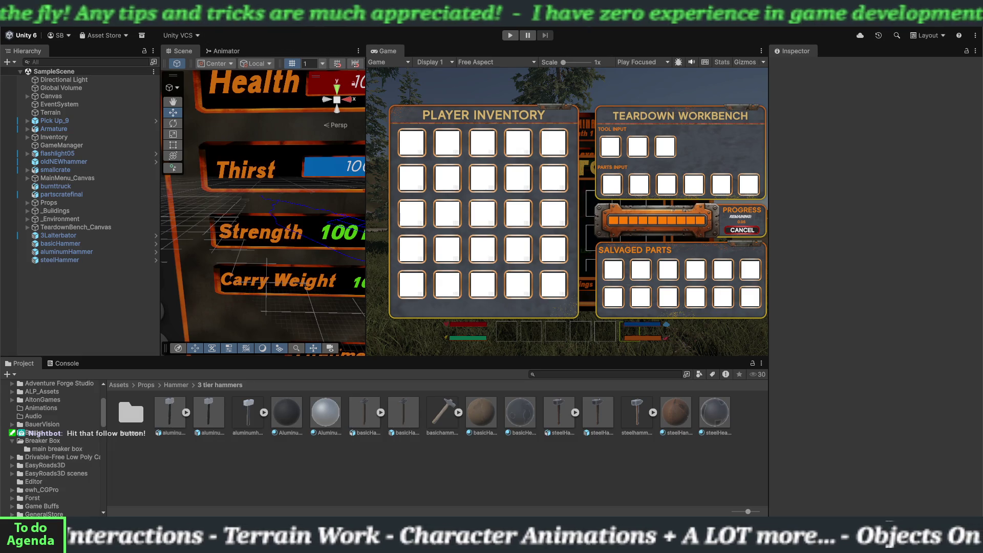
pyautogui.scroll(3, 47, 462)
pyautogui.scroll(-2, 47, 462)
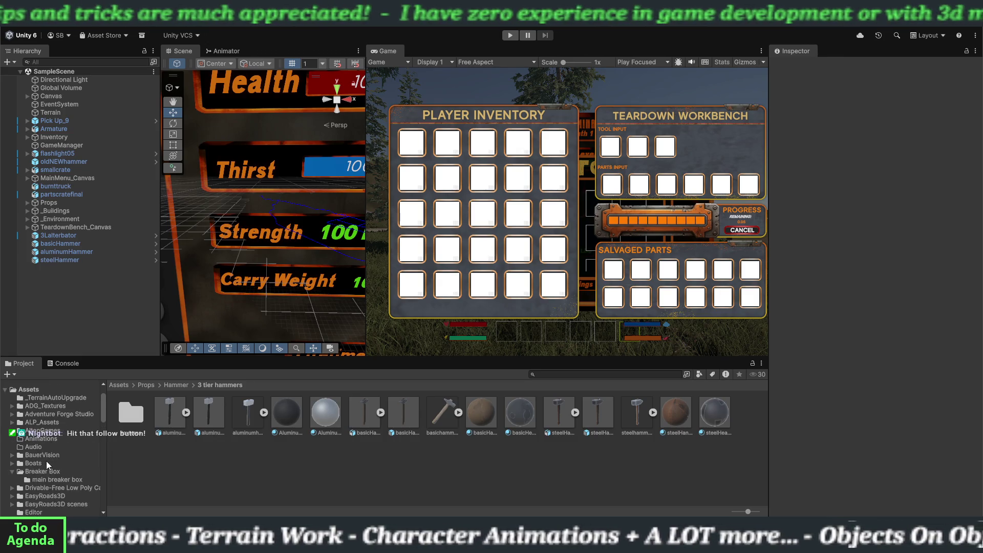
pyautogui.scroll(-2, 39, 440)
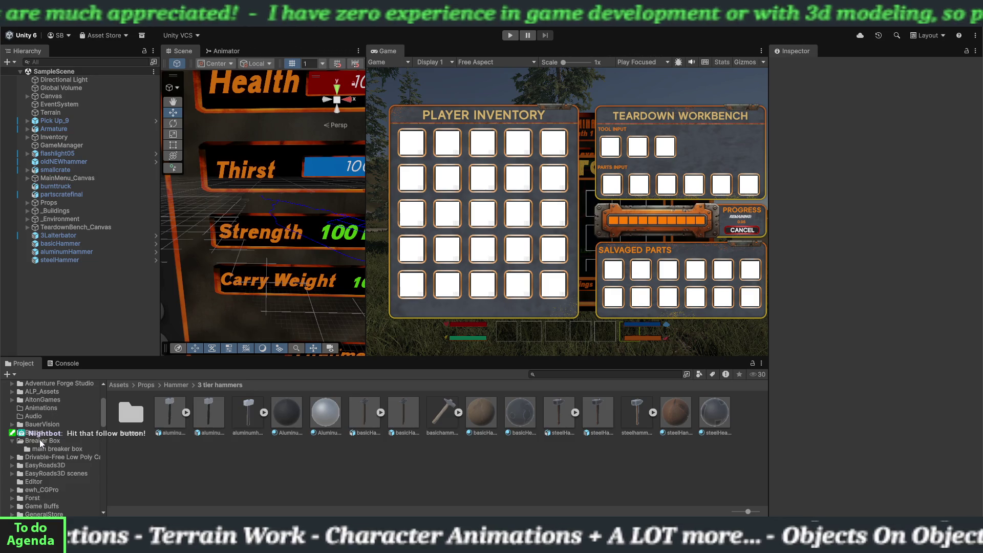
pyautogui.scroll(-2, 40, 451)
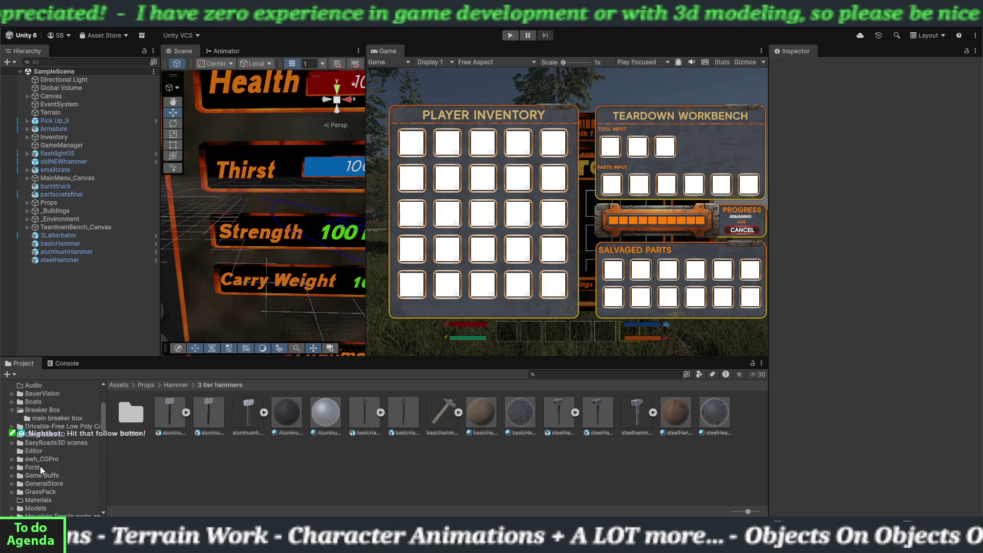
pyautogui.scroll(-2, 39, 468)
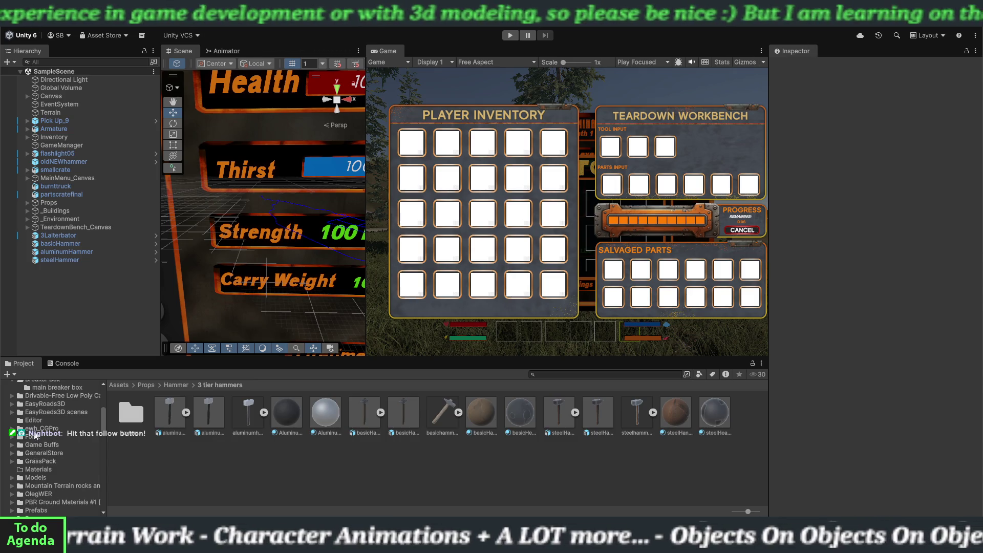
pyautogui.click(12, 428)
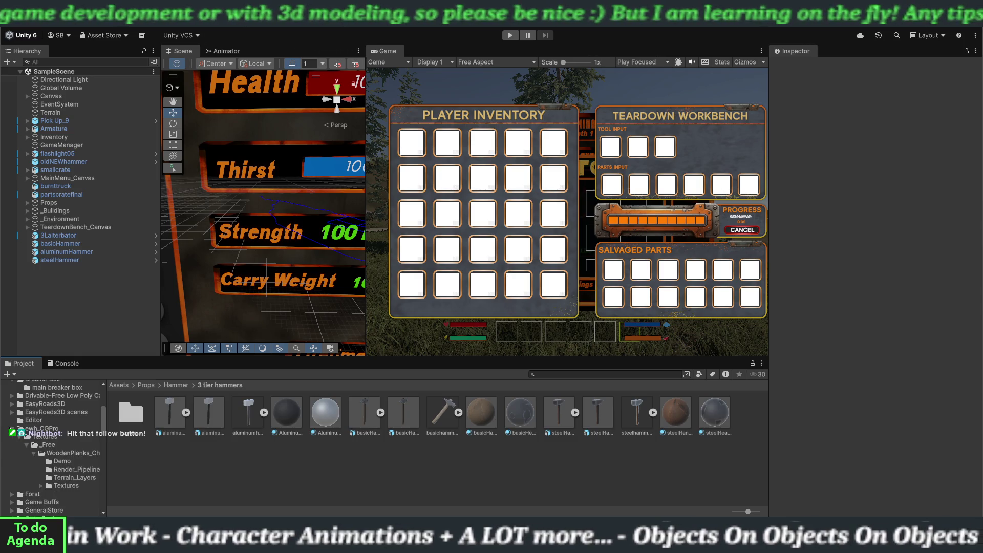
pyautogui.click(11, 429)
# - Scroll to and select the Drivable-Free Low Poly Cars folder to list its contents
pyautogui.scroll(-2, 22, 443)
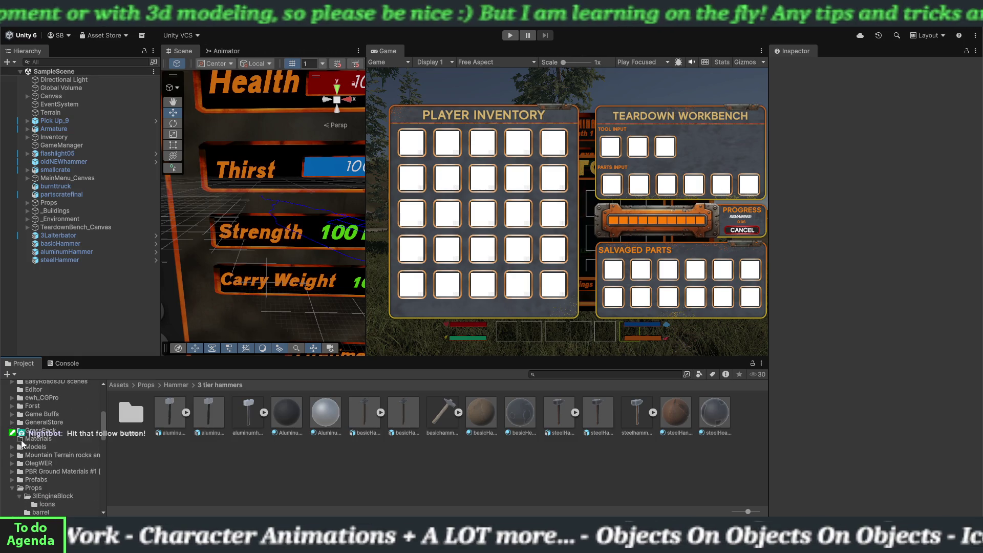
pyautogui.scroll(-5, 23, 451)
pyautogui.scroll(-5, 22, 452)
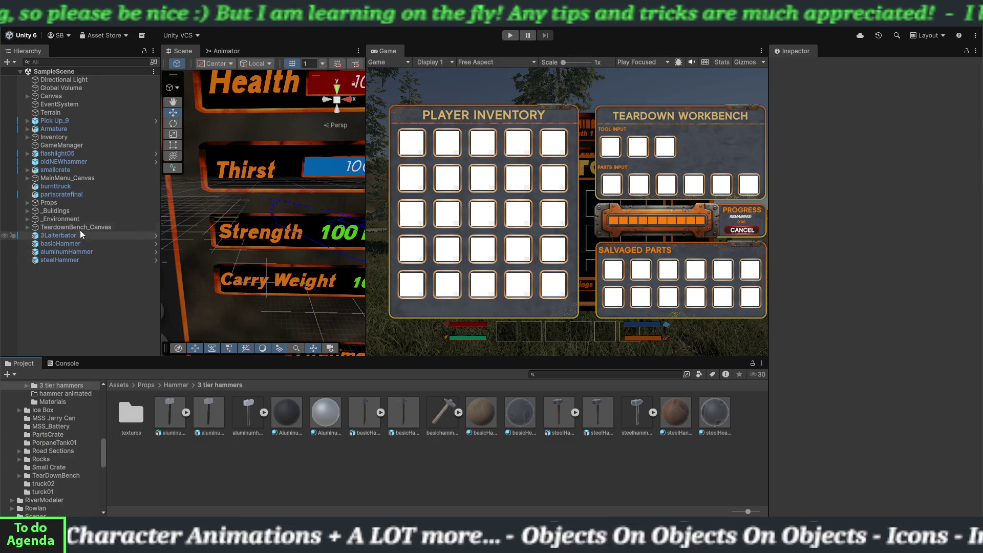
pyautogui.scroll(-3, 47, 469)
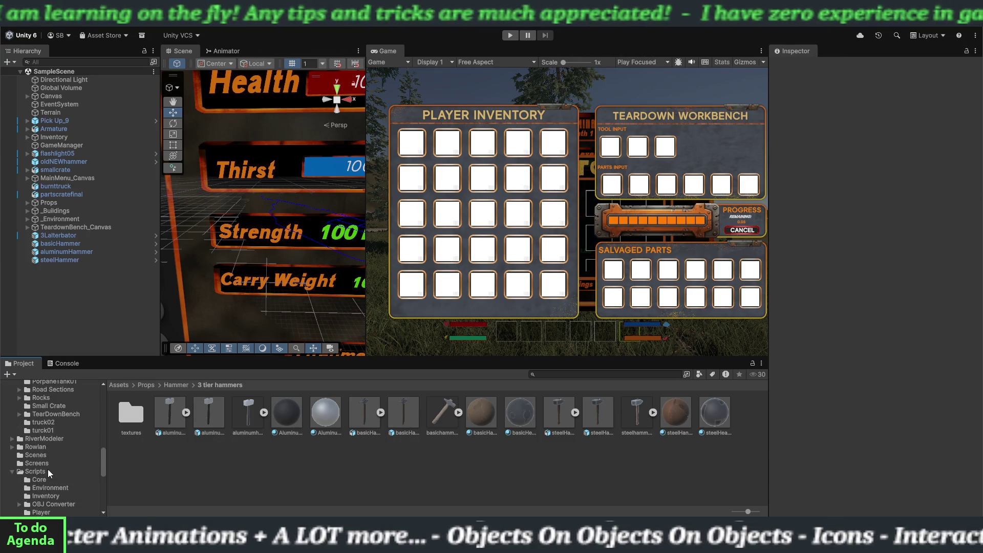
pyautogui.scroll(5, 47, 469)
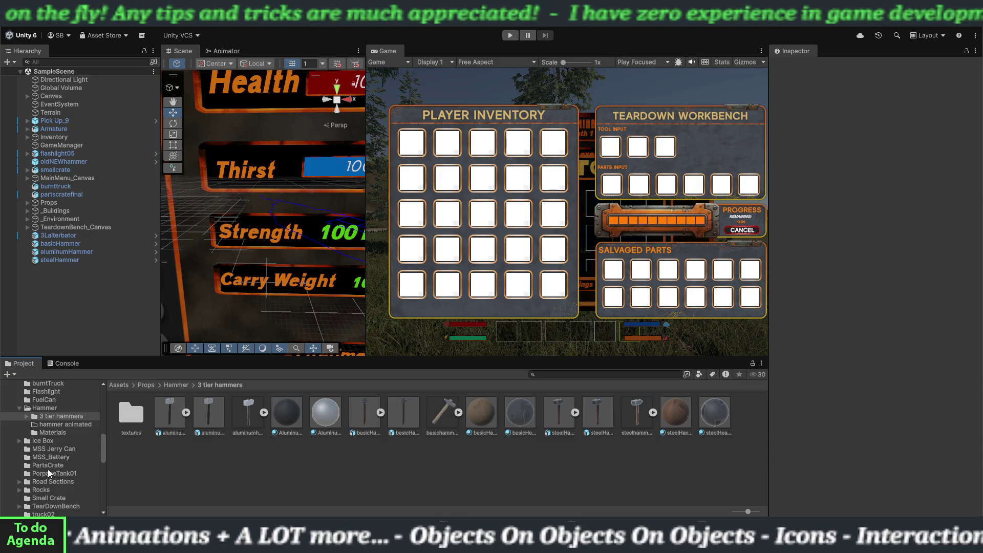
pyautogui.scroll(3, 48, 469)
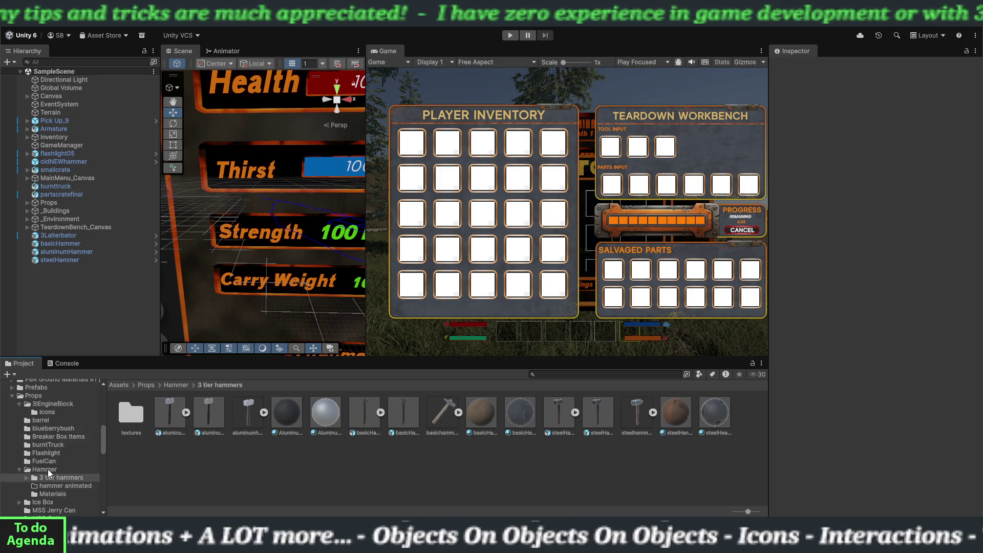
pyautogui.scroll(2, 47, 467)
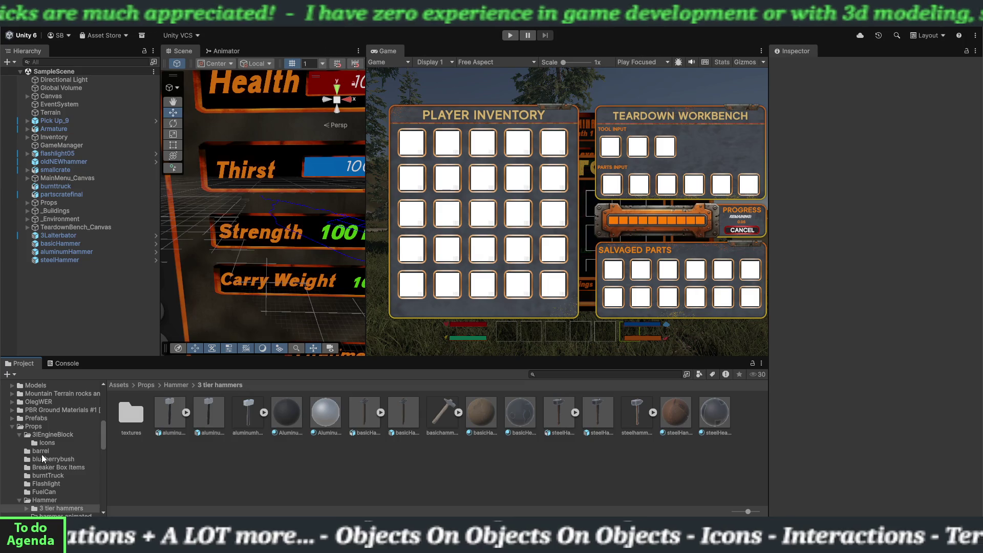
pyautogui.scroll(5, 42, 446)
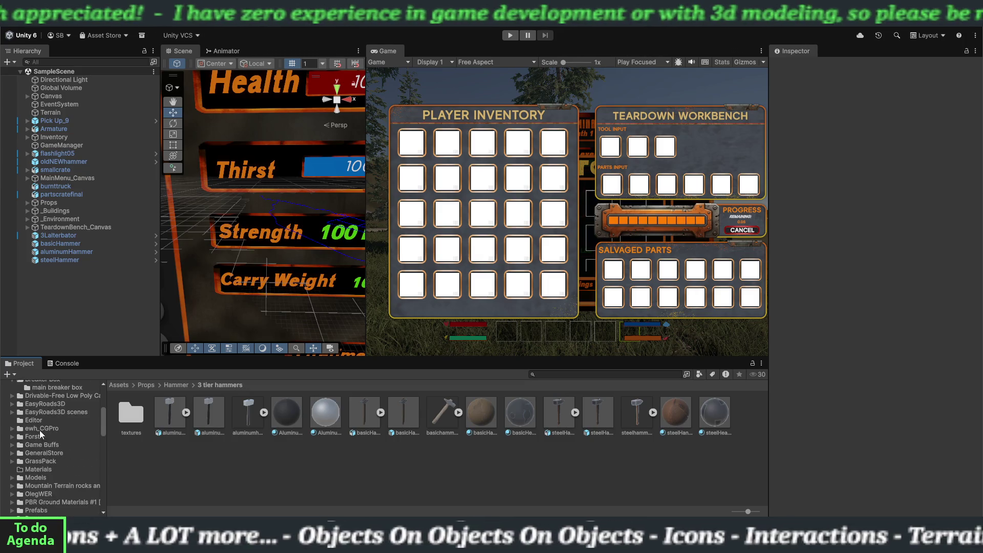
pyautogui.click(65, 396)
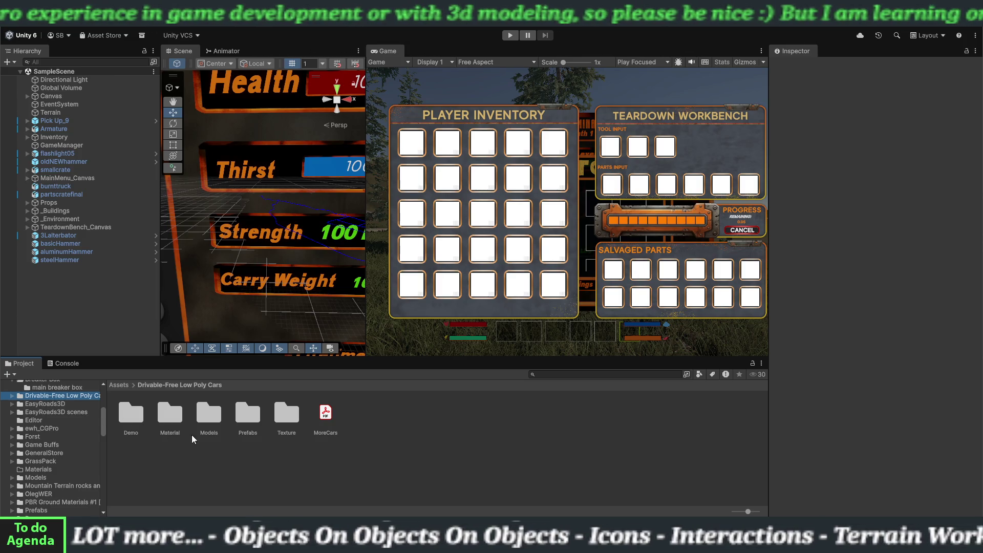
# - Open the car pack's Prefabs > WithoutLod folder and select the grey Pick Up_9NL truck prefab
pyautogui.click(239, 424)
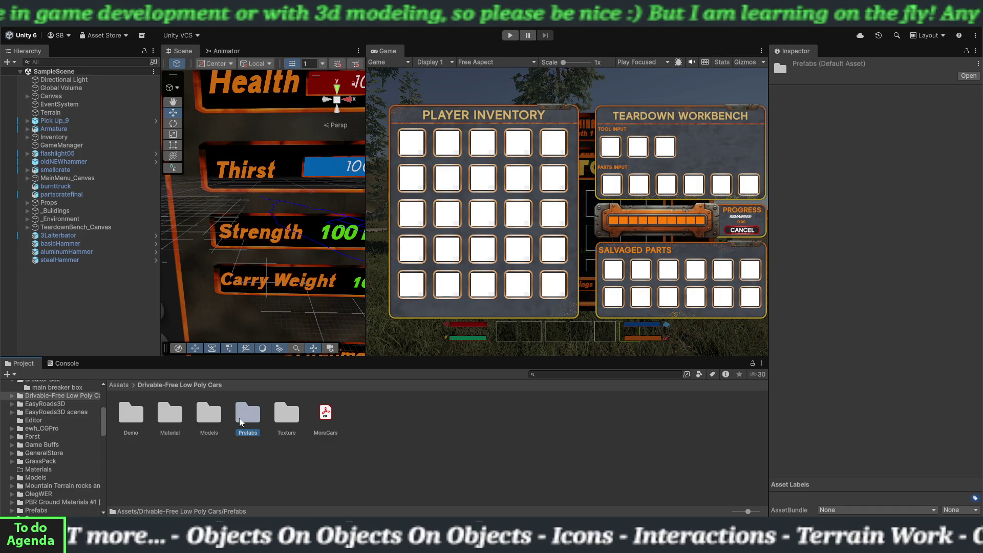
pyautogui.doubleClick(239, 424)
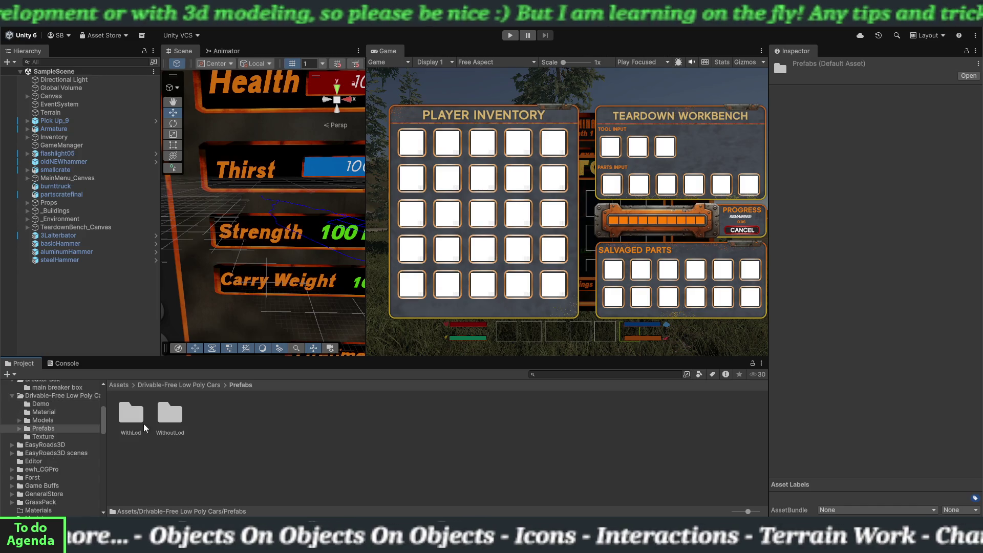
pyautogui.click(131, 420)
pyautogui.doubleClick(162, 420)
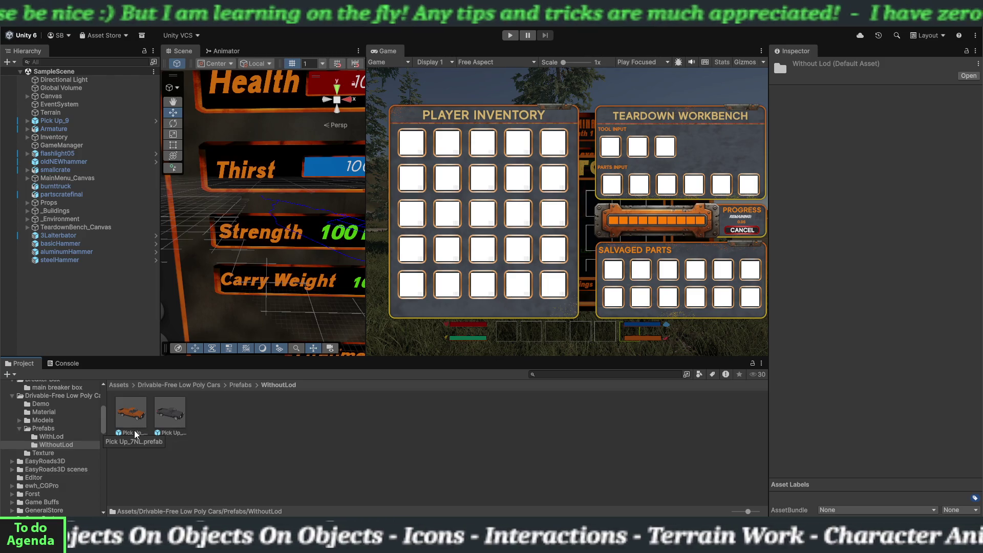
pyautogui.click(169, 415)
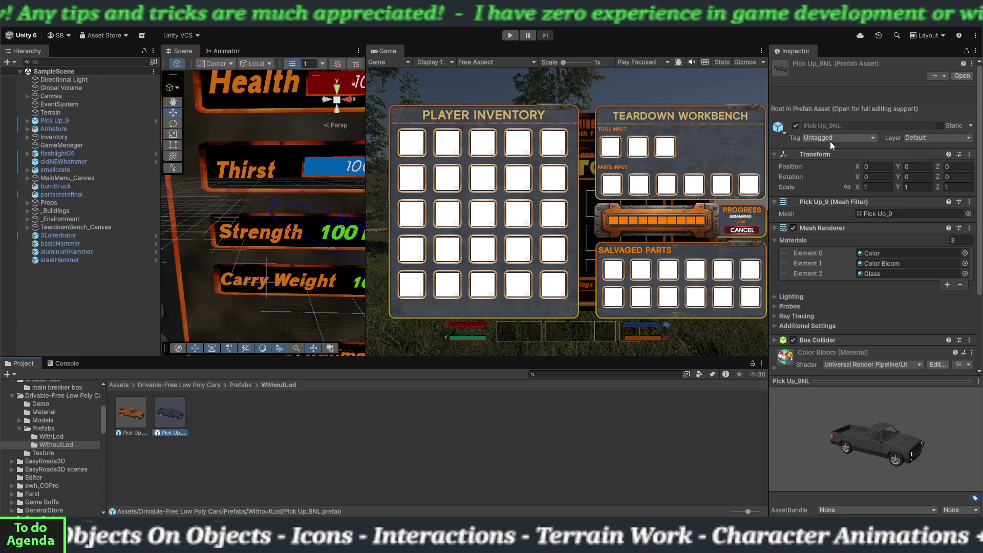
pyautogui.scroll(-3, 817, 205)
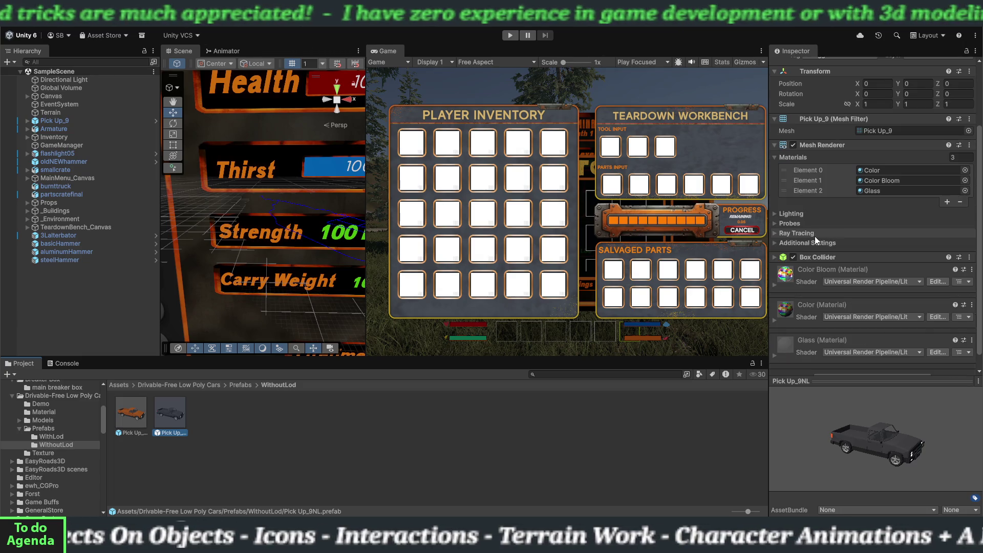
pyautogui.scroll(-2, 814, 238)
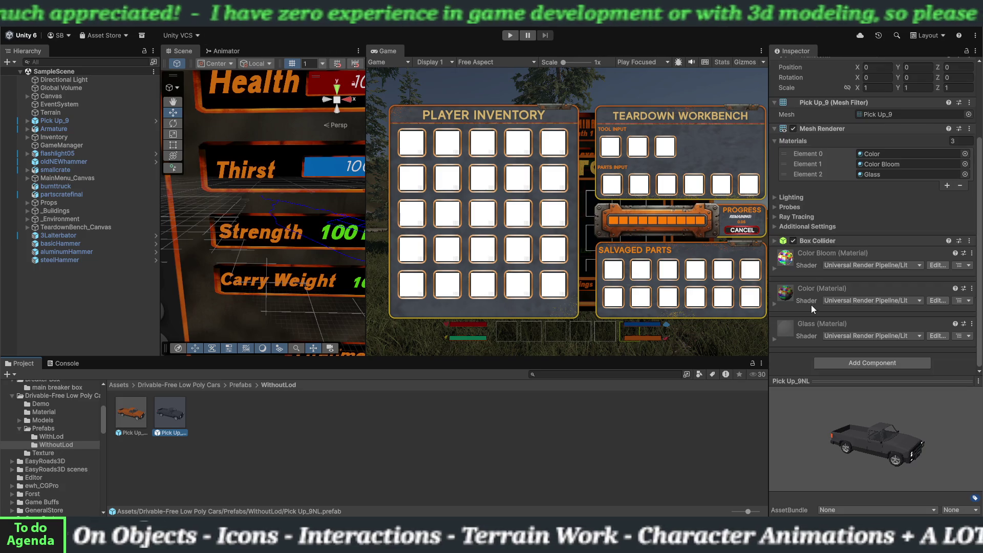
pyautogui.scroll(4, 812, 270)
pyautogui.scroll(1, 812, 269)
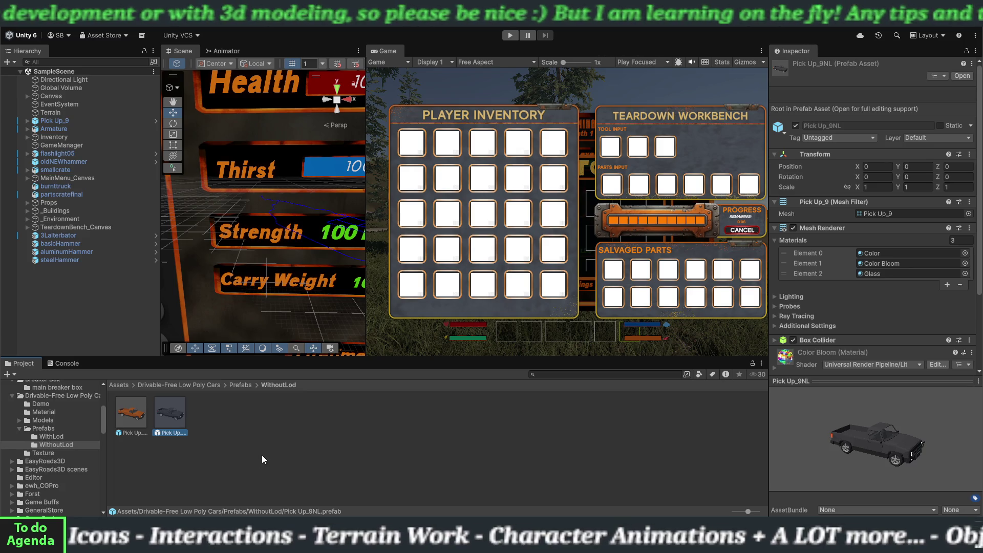
pyautogui.scroll(5, 47, 429)
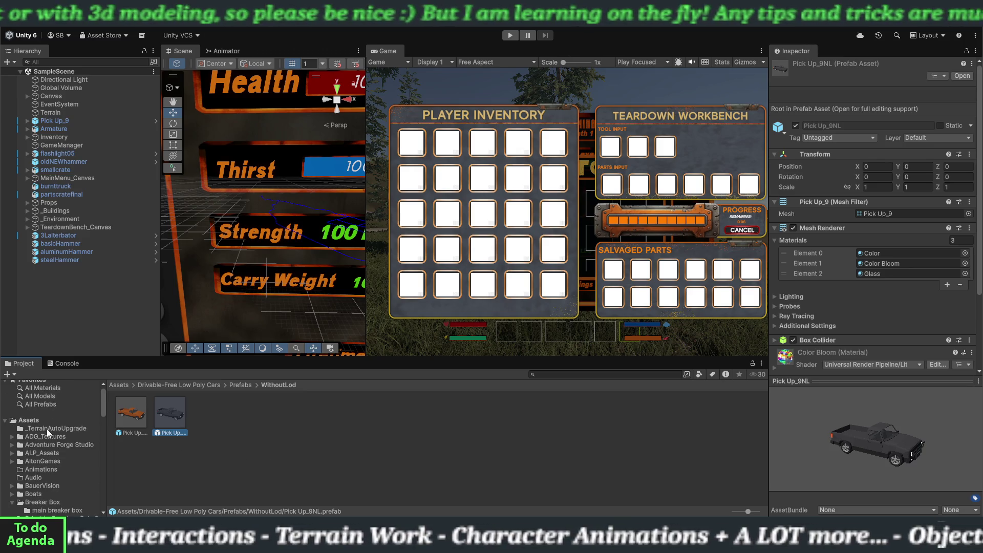
pyautogui.scroll(-6, 47, 428)
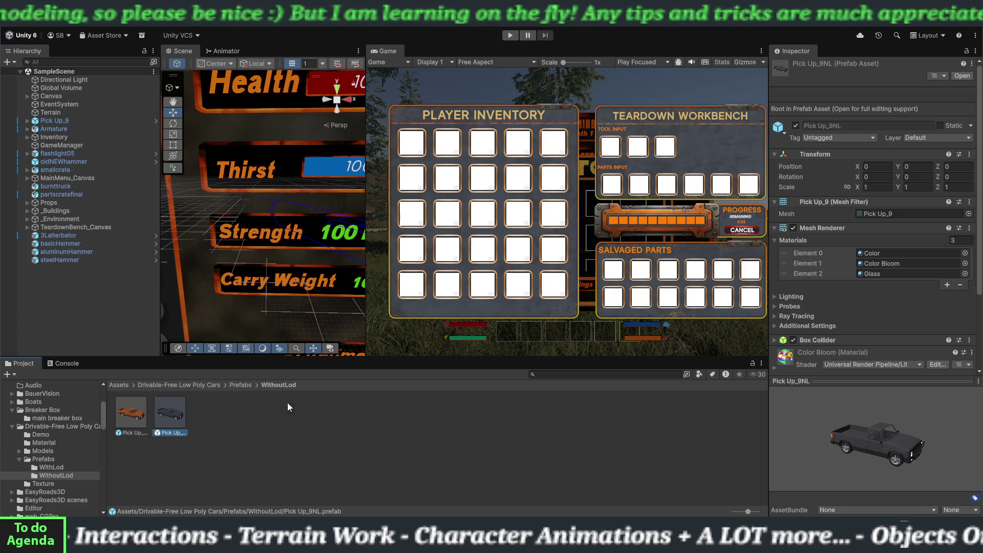
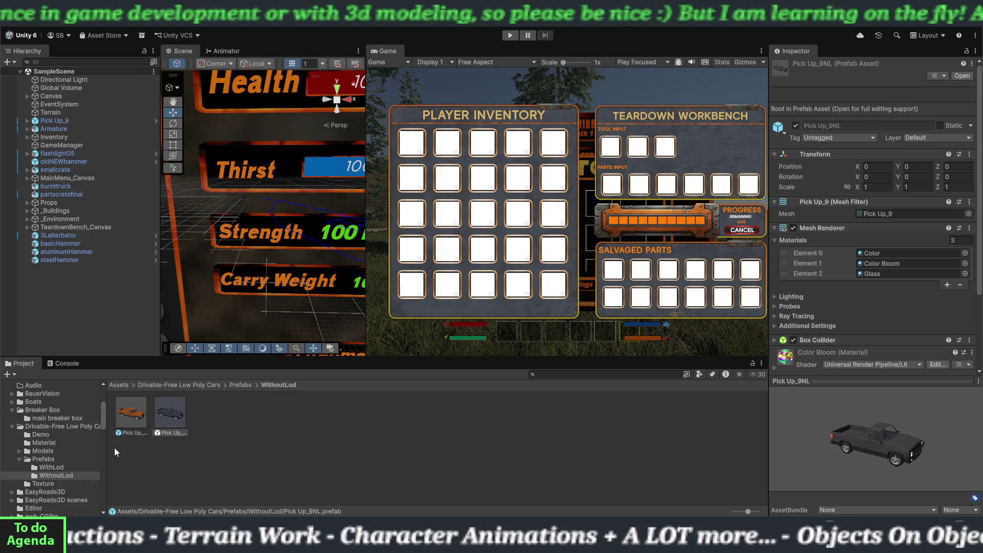
# - Clear the old Console messages, go back to the Project browser, and enter Play mode
pyautogui.click(71, 366)
pyautogui.click(8, 374)
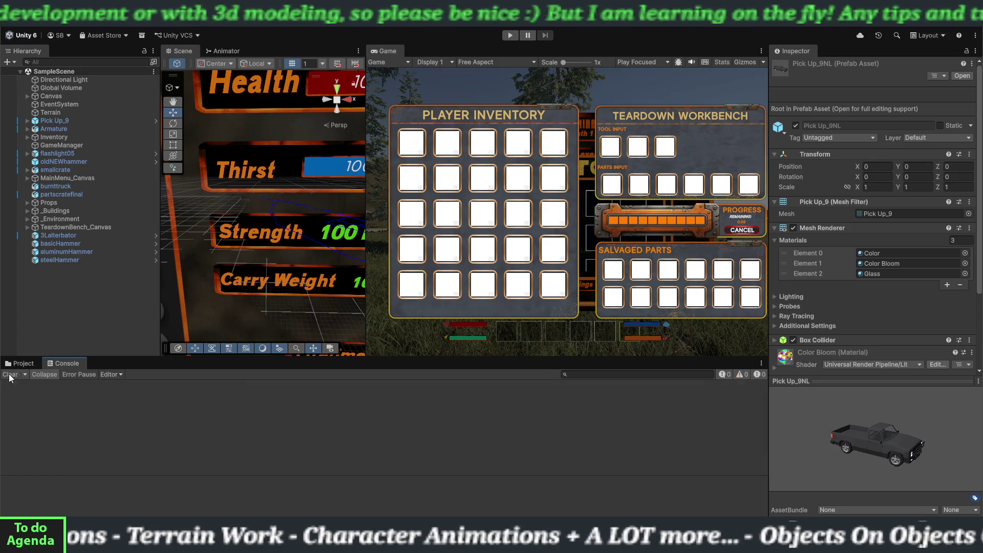
pyautogui.click(28, 363)
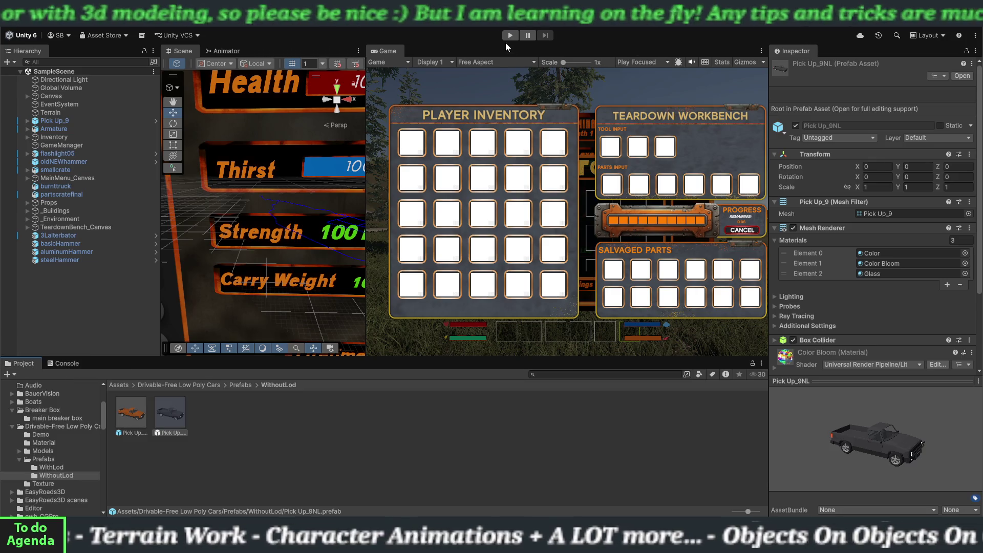
pyautogui.click(504, 33)
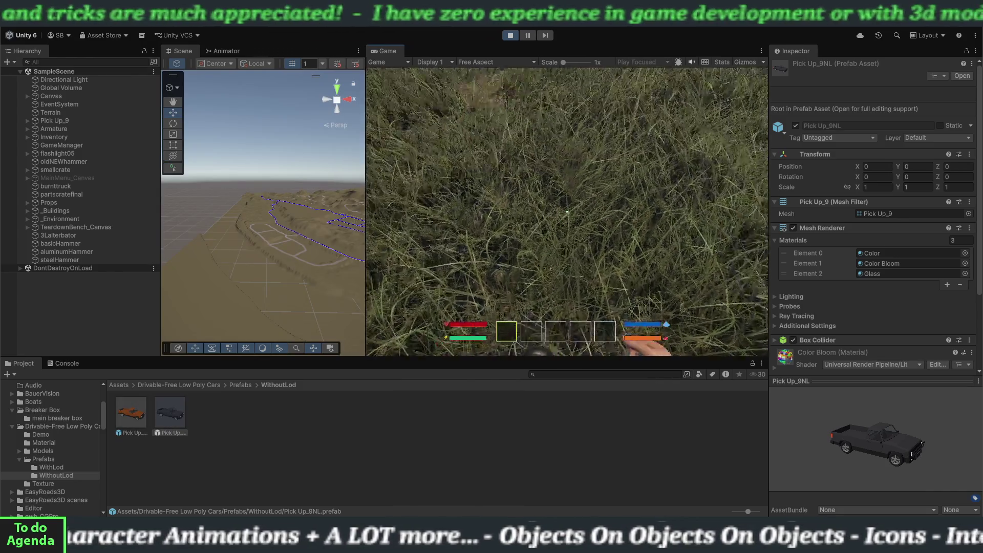
# - Walk the player forward, pick up the alternator, and approach the teardown bench
pyautogui.press('w')
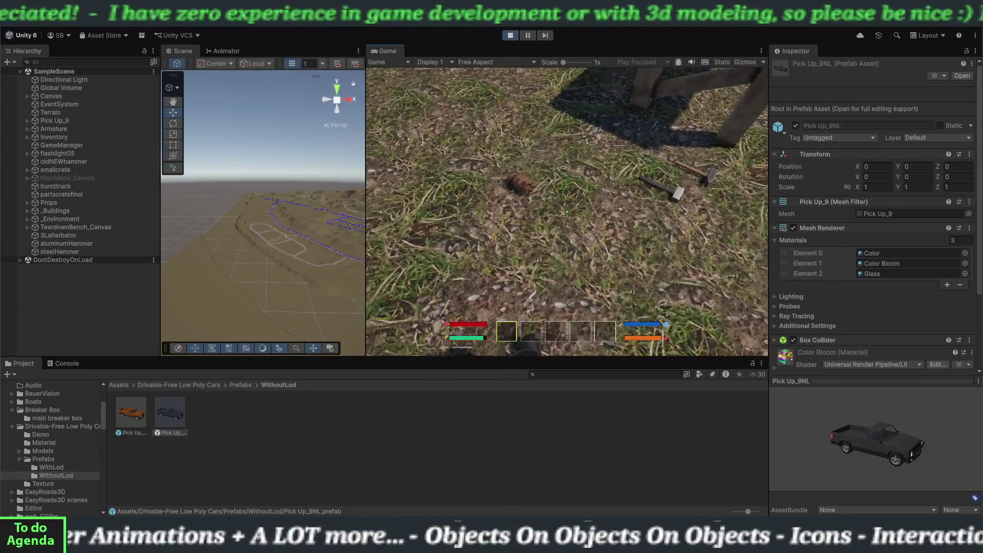
pyautogui.press('e')
pyautogui.press('w')
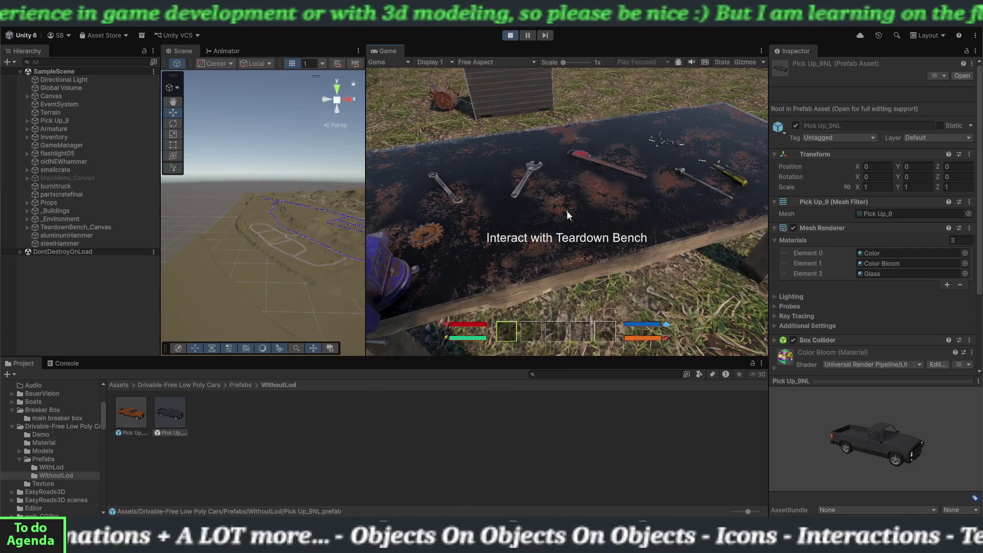
# - Open the workbench and load the hammer into Tool Input and the alternator into Parts Input
pyautogui.press('e')
pyautogui.click(418, 142)
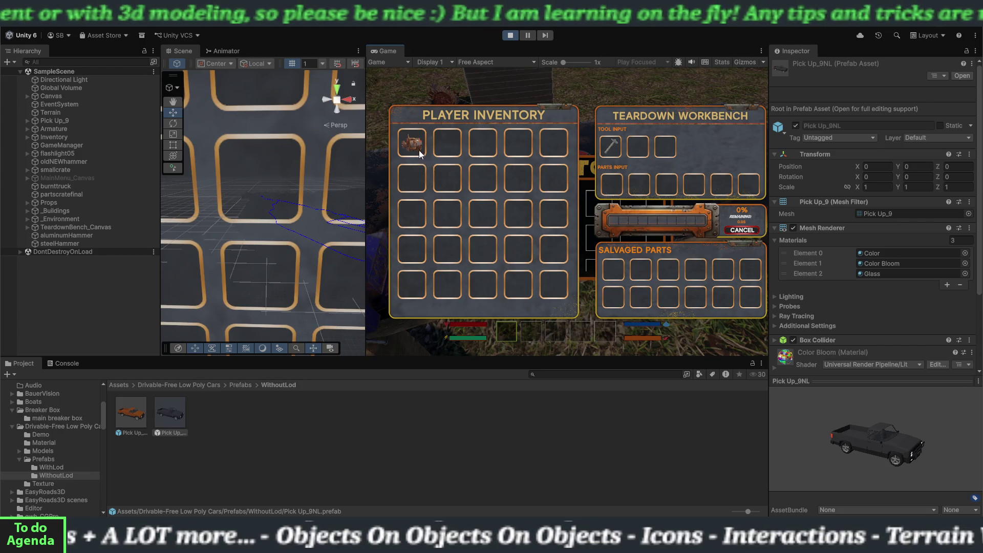
pyautogui.click(419, 147)
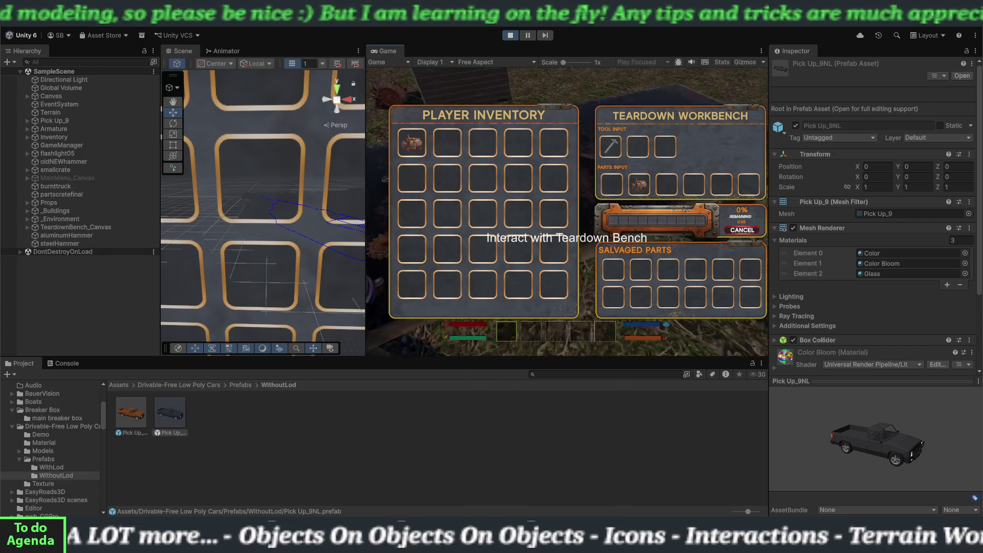
# - Reopen the workbench, eject the alternator from its parts slot, and close the panels
pyautogui.press('e')
pyautogui.press('e')
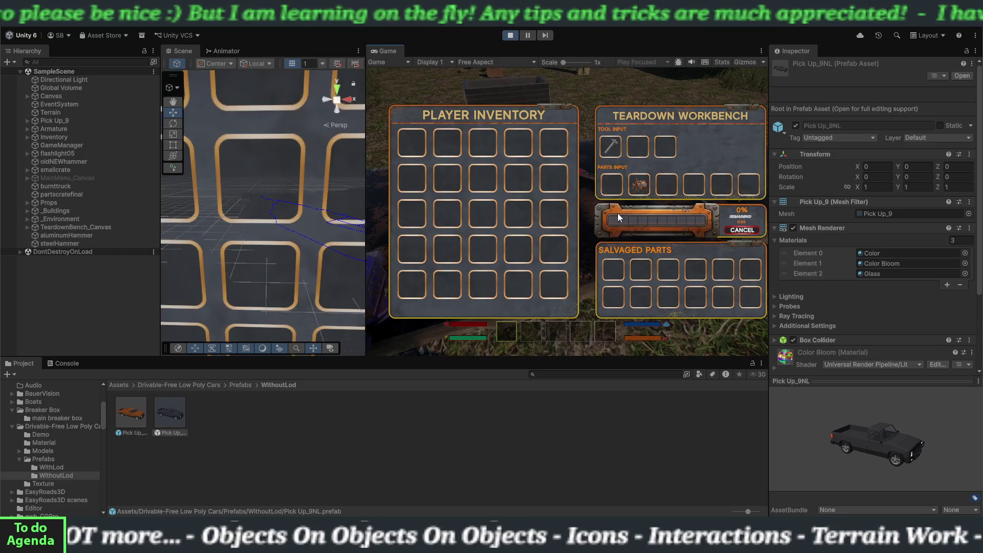
pyautogui.click(638, 188)
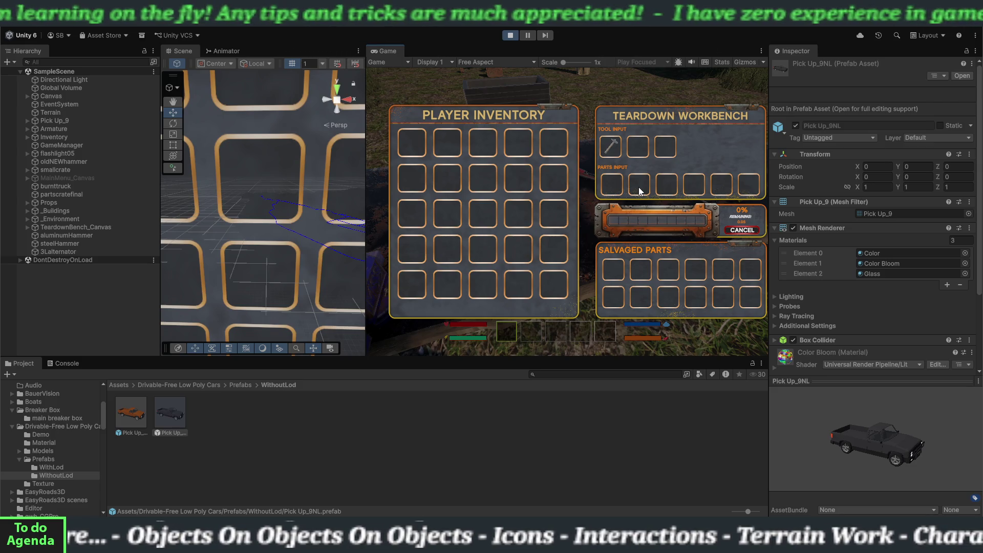
pyautogui.press('e')
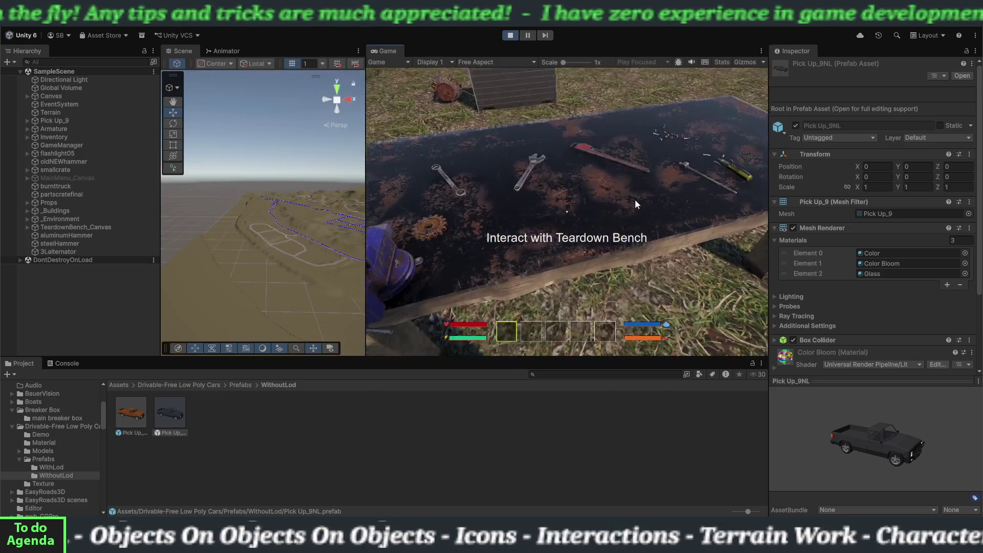
# - Pick the ejected alternator back up and load it into the second Parts Input slot
pyautogui.press('w')
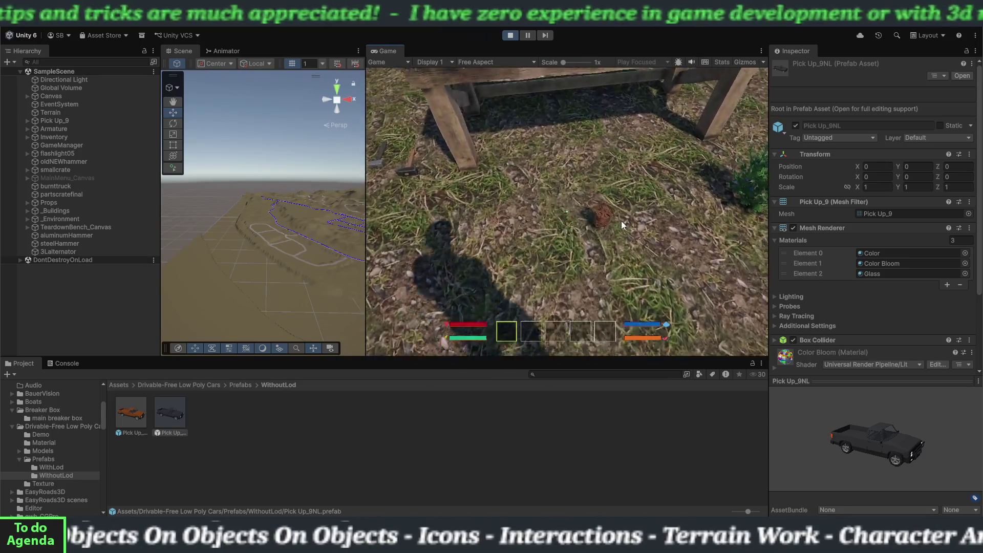
pyautogui.press('e')
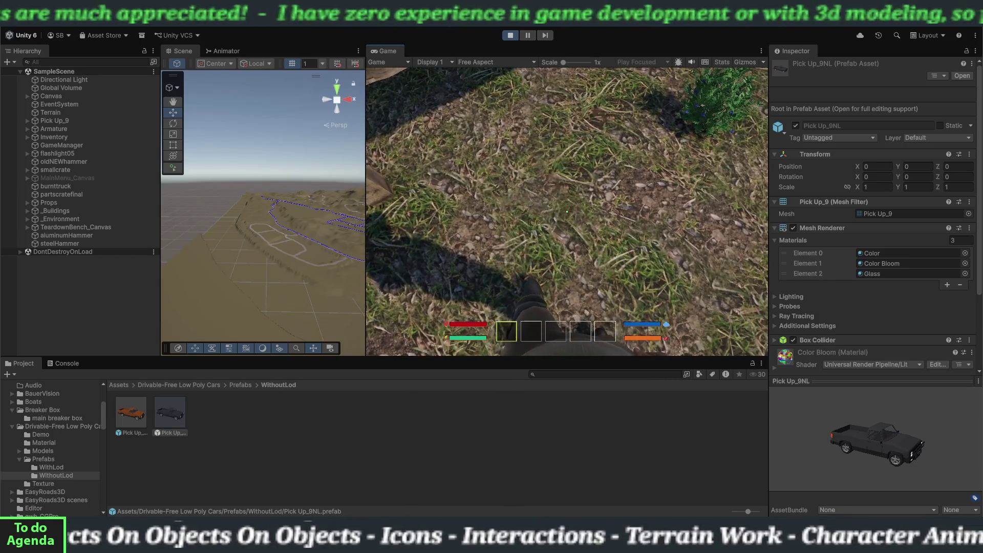
pyautogui.press('e')
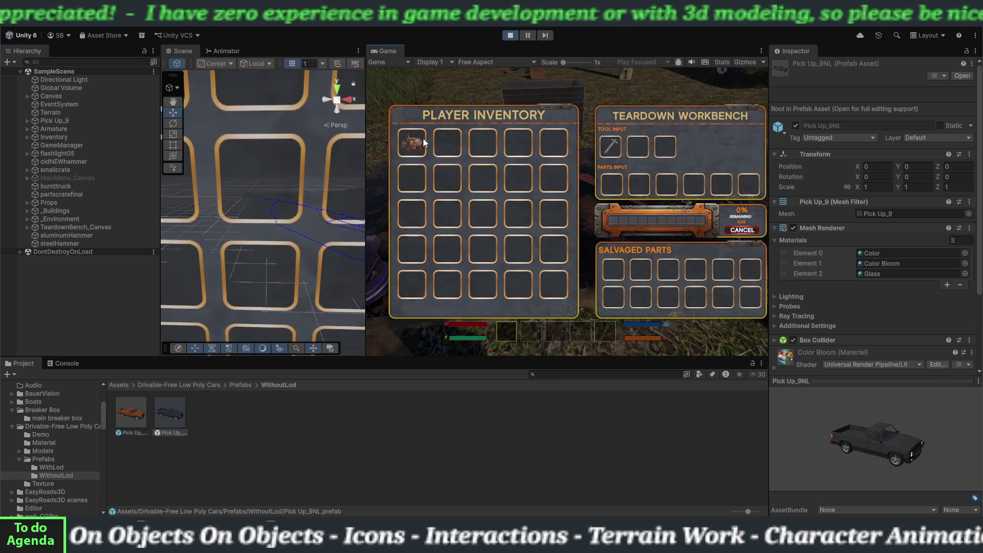
pyautogui.click(417, 135)
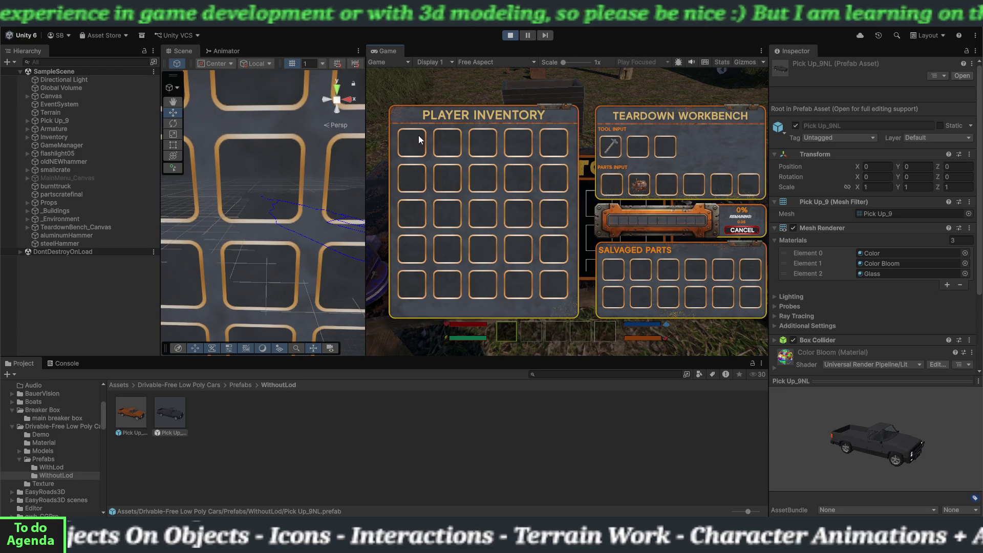
# - Close the workbench and inventory panels and stop the game to return to edit mode
pyautogui.press('e')
pyautogui.click(509, 35)
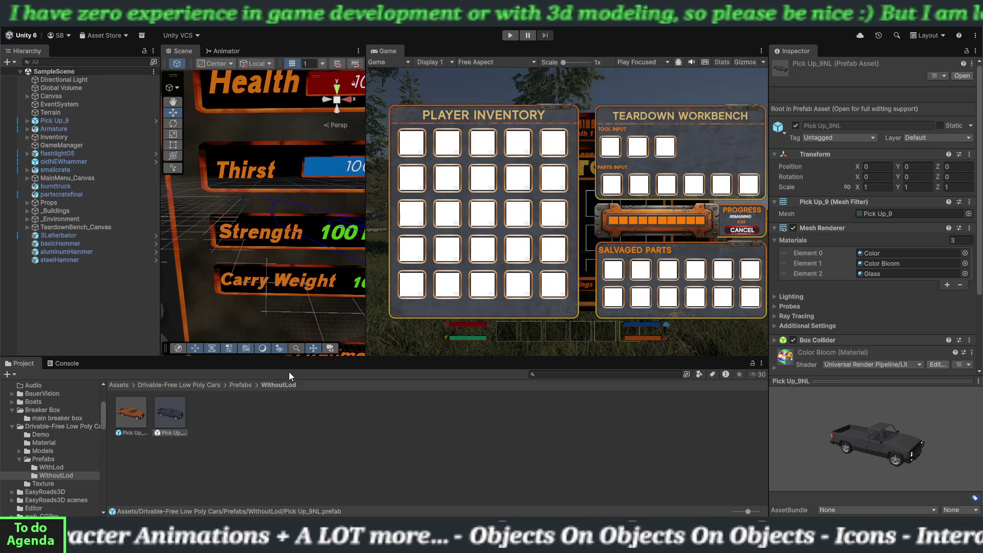
# - In the Console, select the last CS0246 'TeardownBenchUI' error and copy its full detail text
pyautogui.click(60, 364)
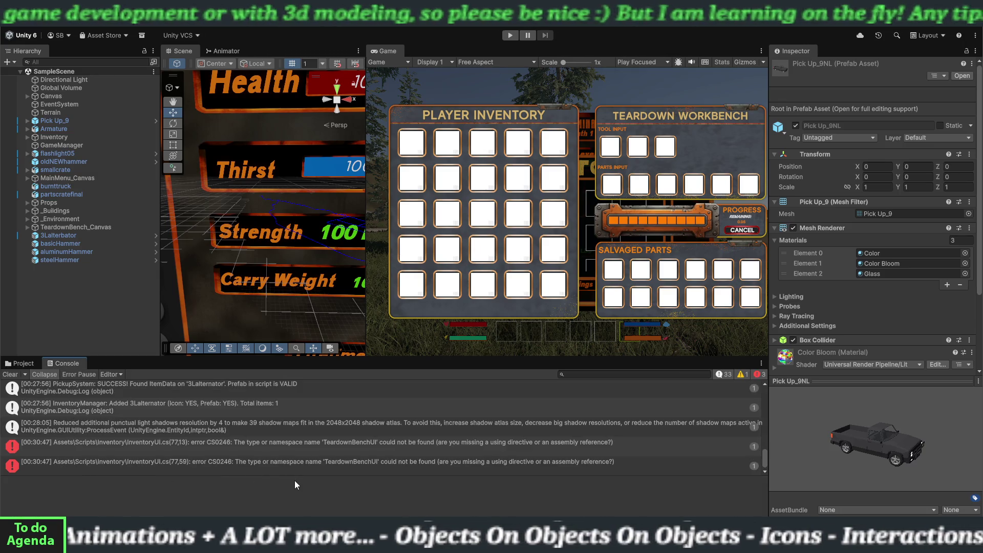
pyautogui.click(327, 463)
pyautogui.rightClick(328, 481)
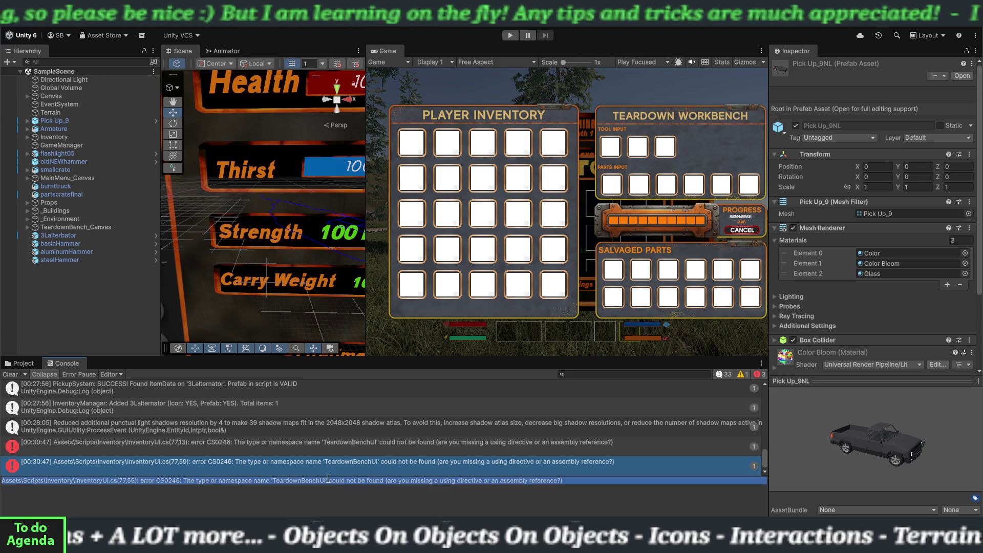
pyautogui.click(323, 468)
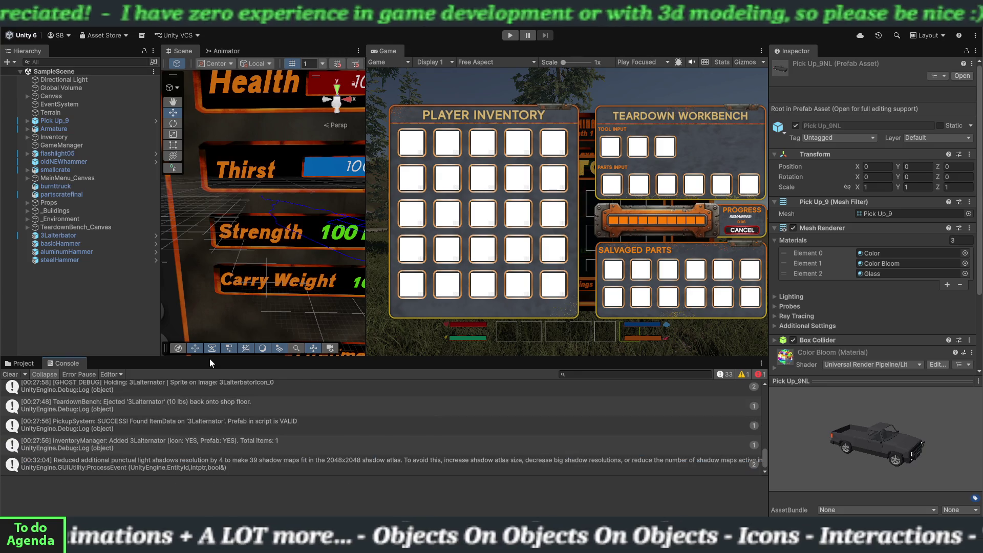
# - Clear the Console messages and enter Play Mode
pyautogui.click(10, 375)
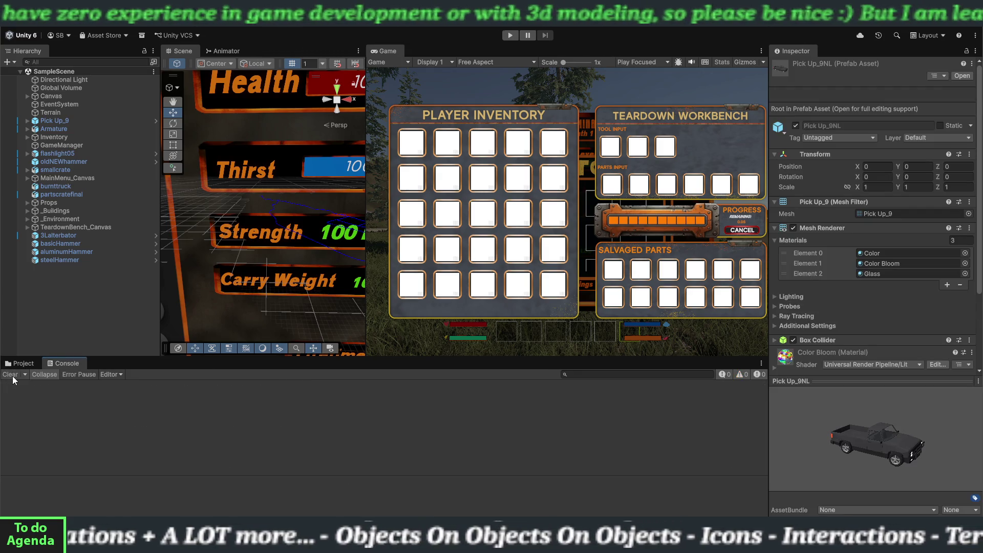
pyautogui.click(507, 36)
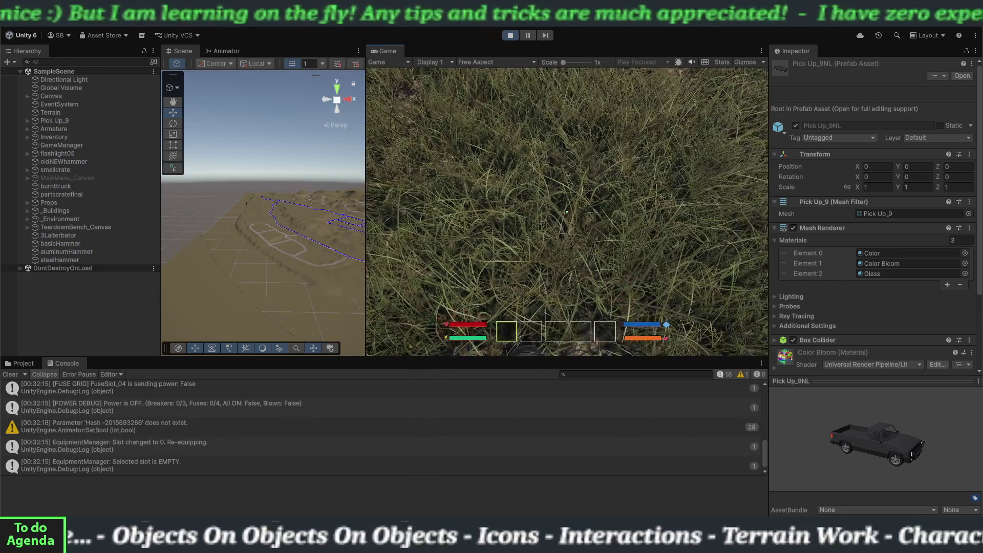
# - Walk to the workbench and pick up the alternator and the Basic Hammer
pyautogui.press('w')
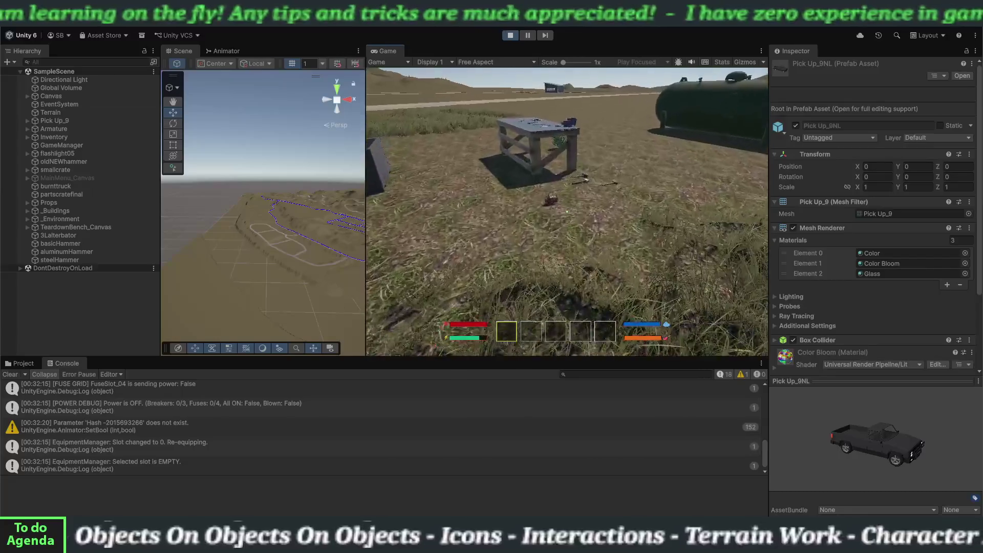
pyautogui.press('e')
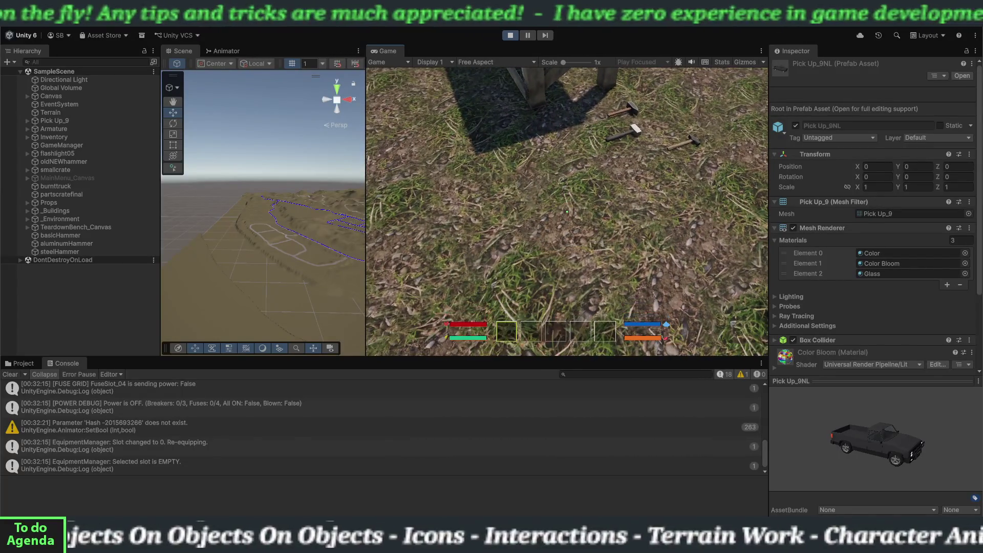
pyautogui.press('e')
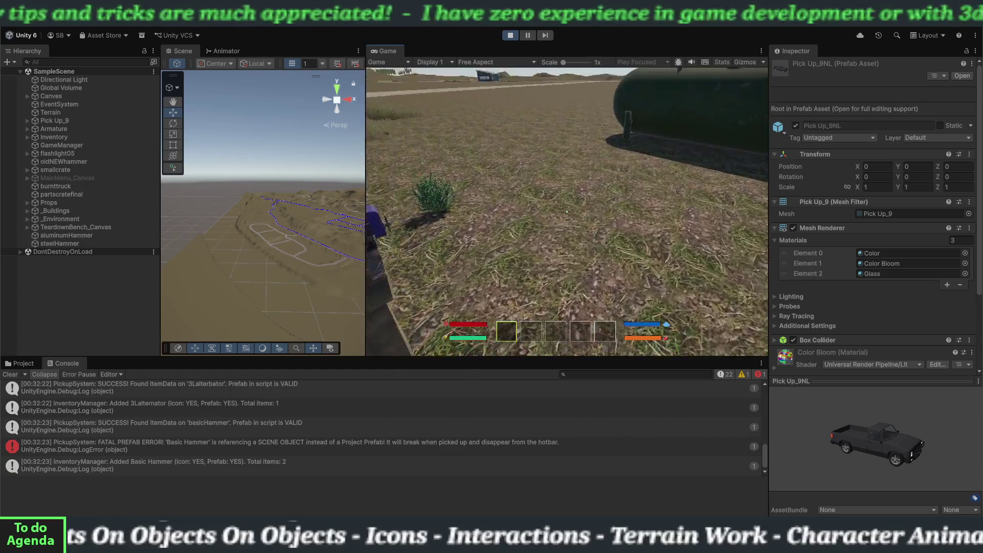
# - At the Teardown Bench, move the hammer into Tool Input and the alternator into Parts Input, then close the menus
pyautogui.click(567, 211)
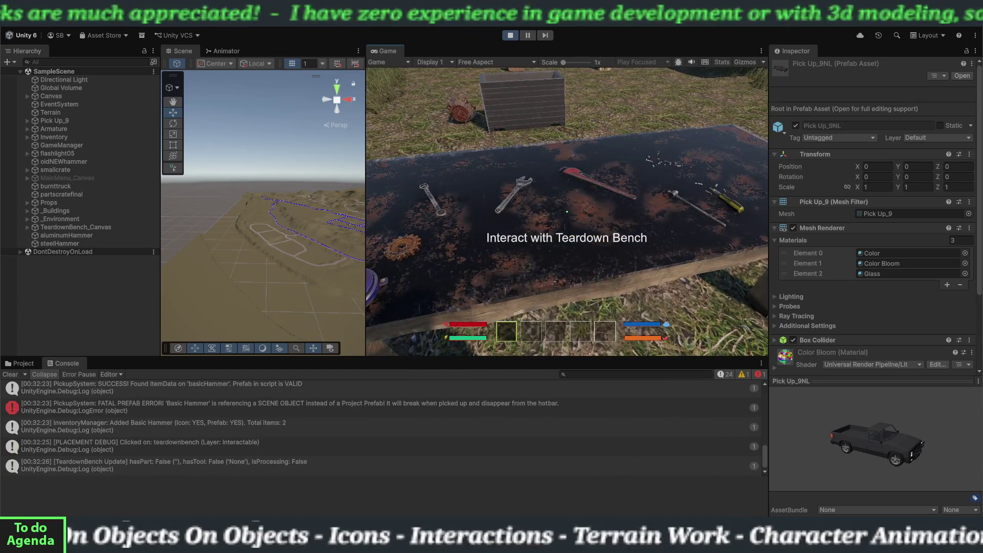
pyautogui.press('e')
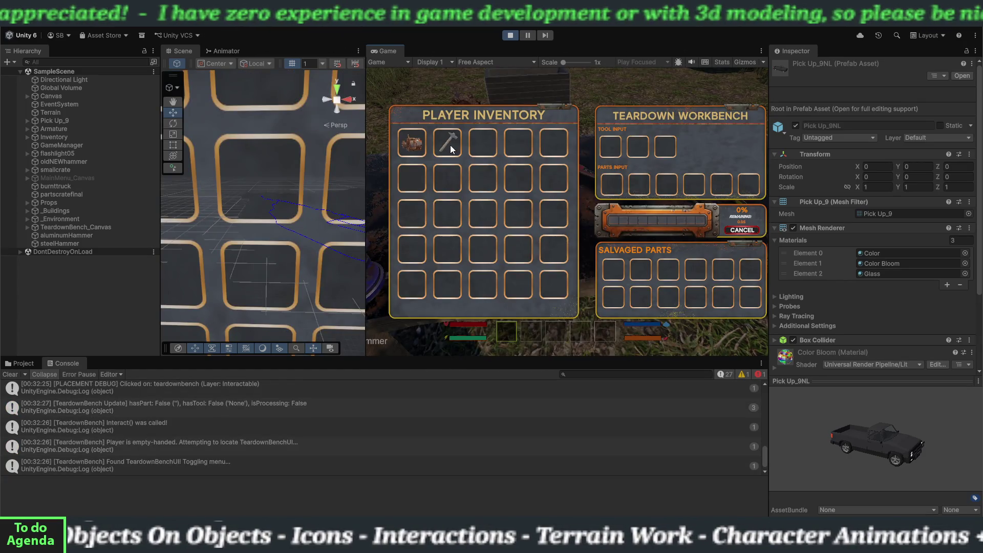
pyautogui.click(450, 146)
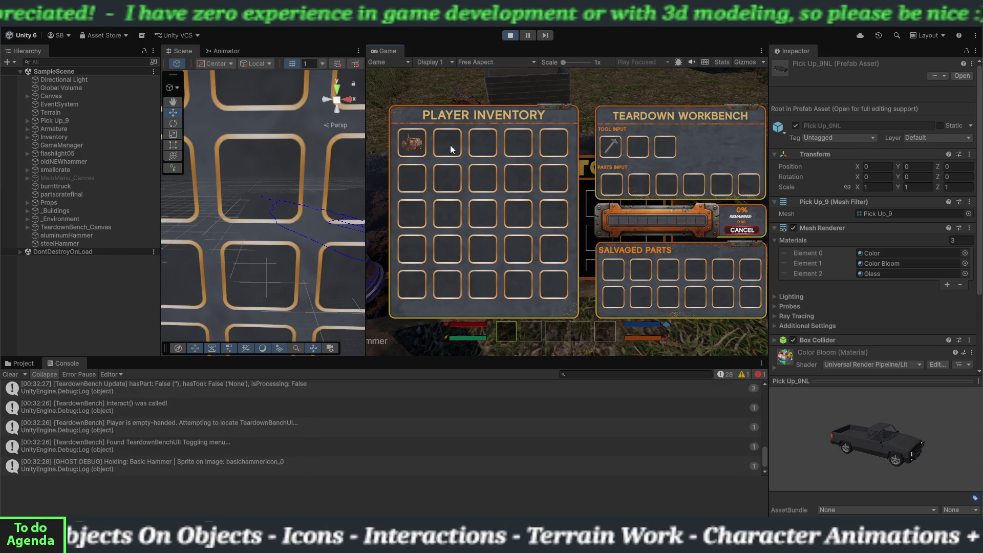
pyautogui.click(422, 149)
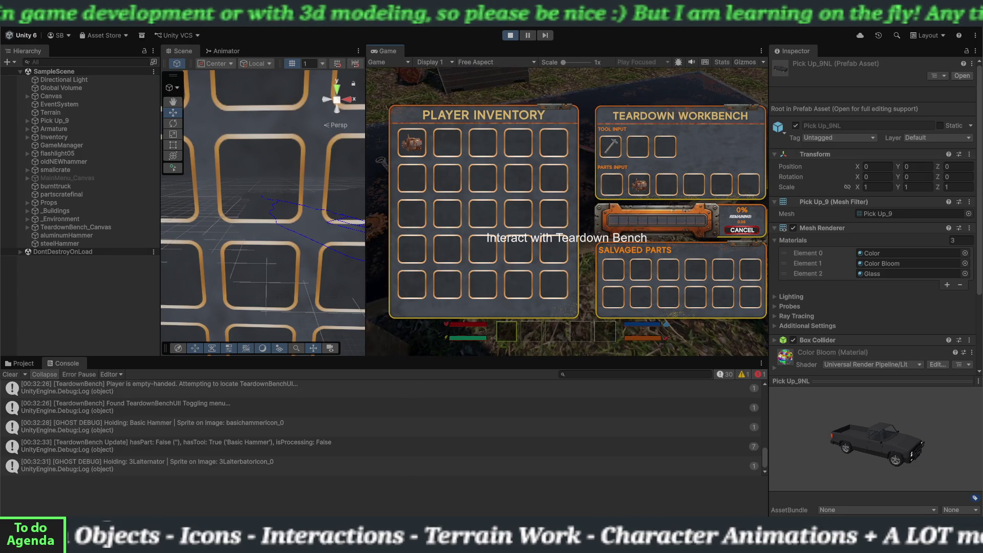
pyautogui.press('e')
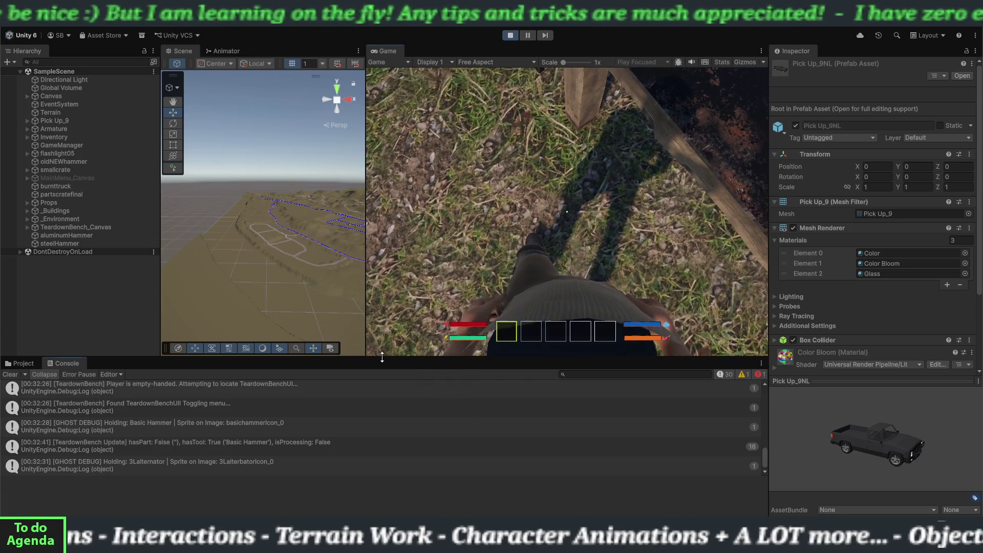
# - Drag the Console splitters to show more log entries, then snip a screenshot of the log
pyautogui.moveTo(383, 359); pyautogui.dragTo(388, 285)
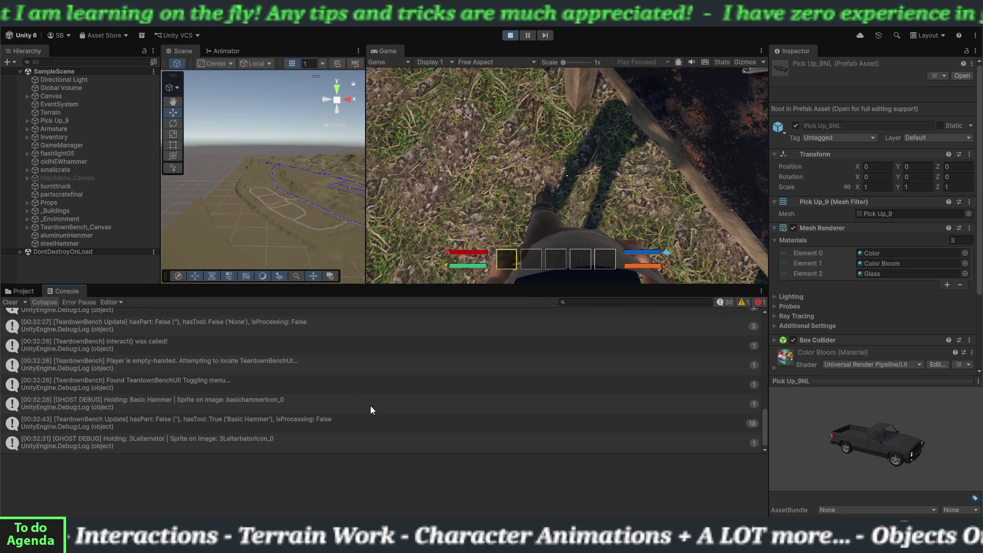
pyautogui.scroll(2, 370, 405)
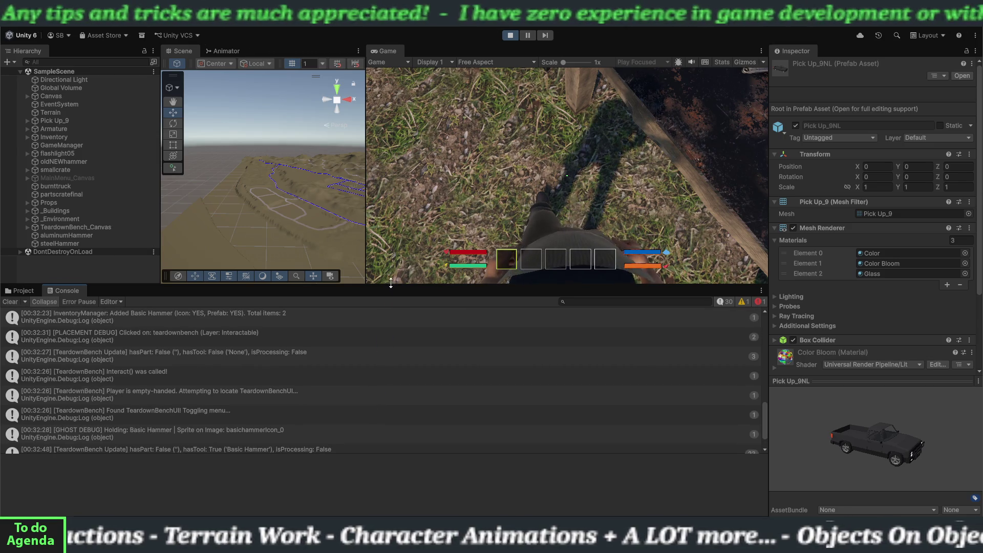
pyautogui.moveTo(395, 285); pyautogui.dragTo(405, 184)
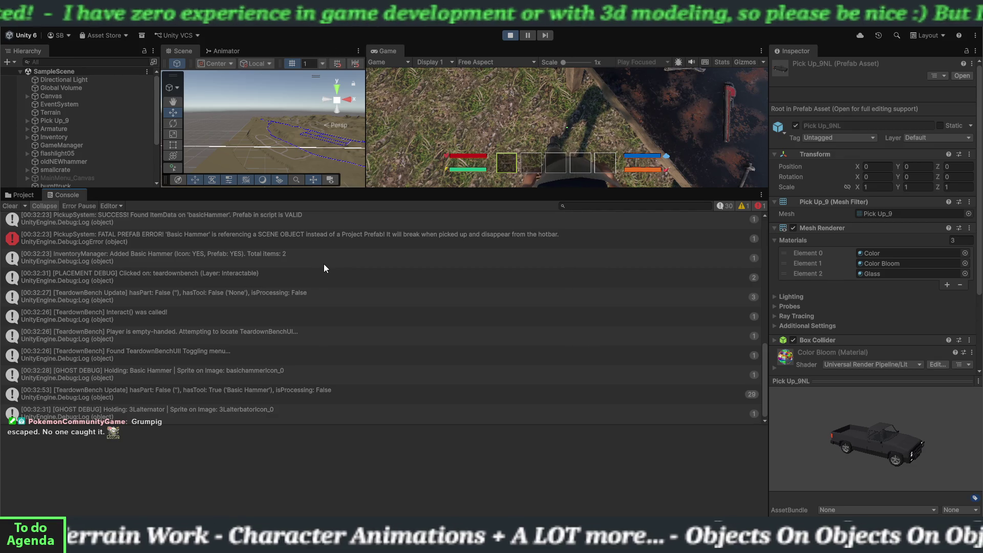
pyautogui.moveTo(361, 190); pyautogui.dragTo(361, 107)
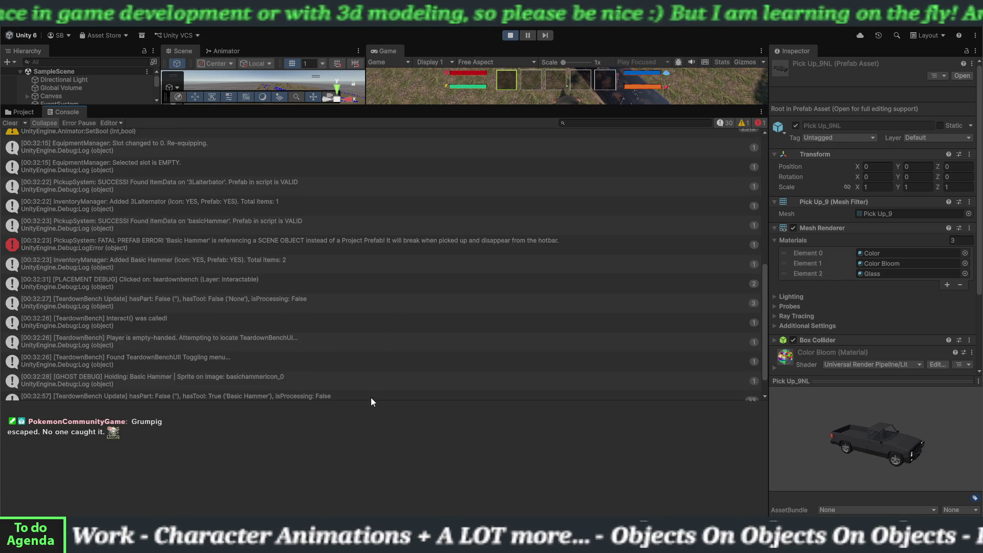
pyautogui.moveTo(371, 401); pyautogui.dragTo(372, 494)
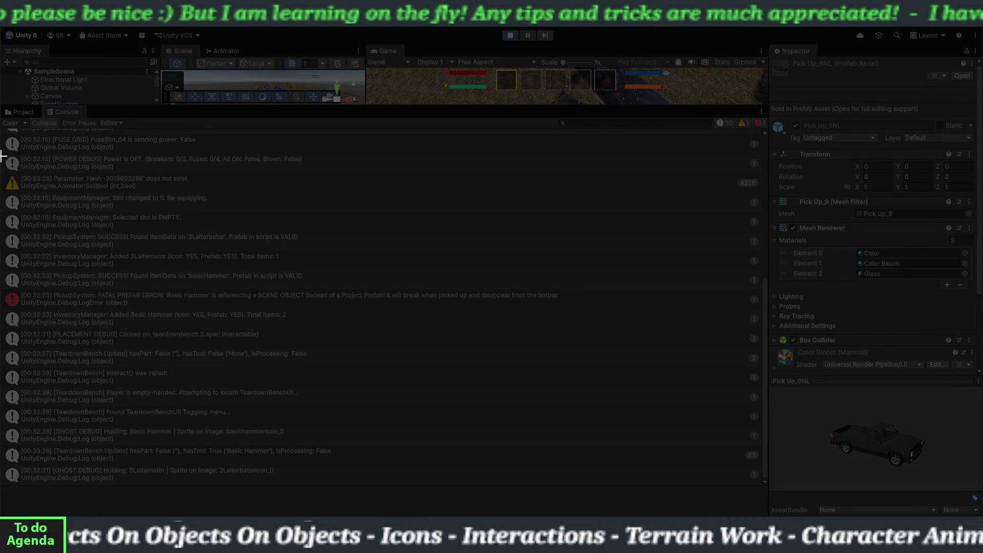
pyautogui.moveTo(1, 189)
pyautogui.mouseDown()
pyautogui.moveTo(37, 237)
pyautogui.moveTo(331, 460)
pyautogui.moveTo(571, 487)
pyautogui.mouseUp()
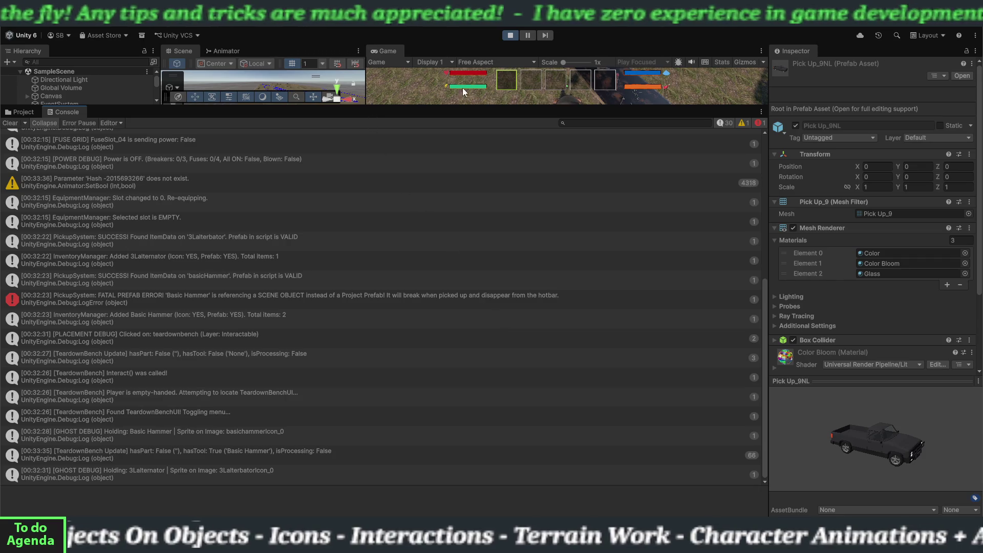
# - Exit Play Mode and drag the Console splitter down to enlarge the Scene and Game views
pyautogui.click(511, 35)
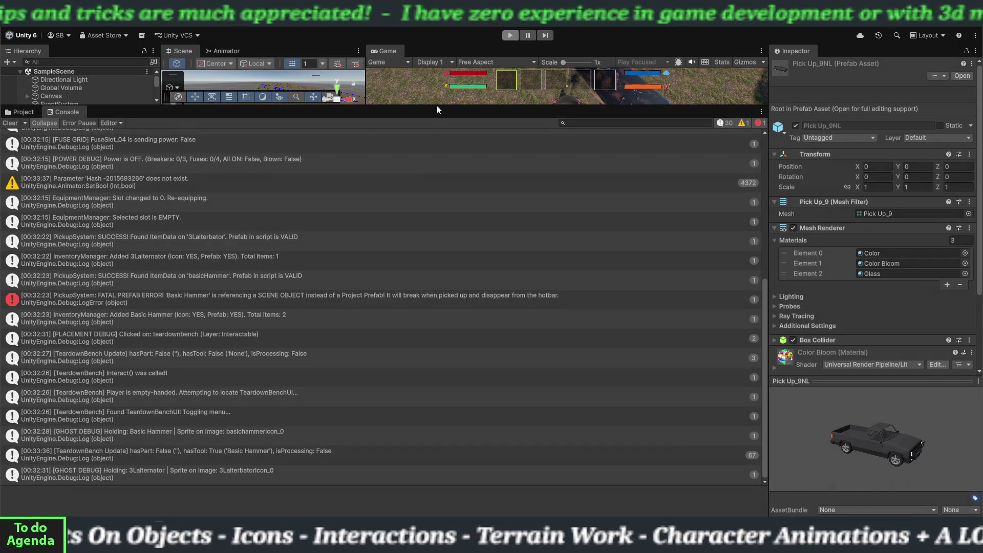
pyautogui.moveTo(436, 106); pyautogui.dragTo(434, 385)
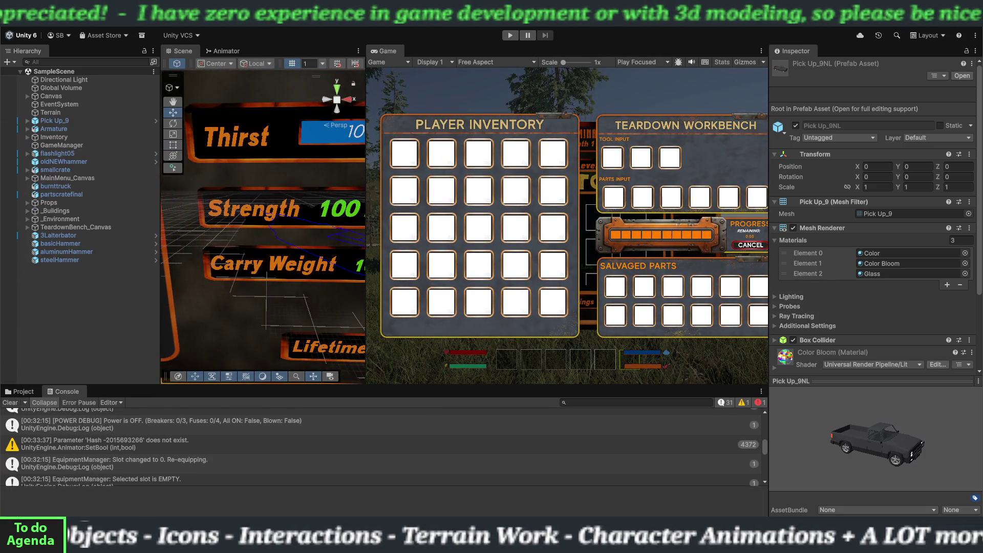
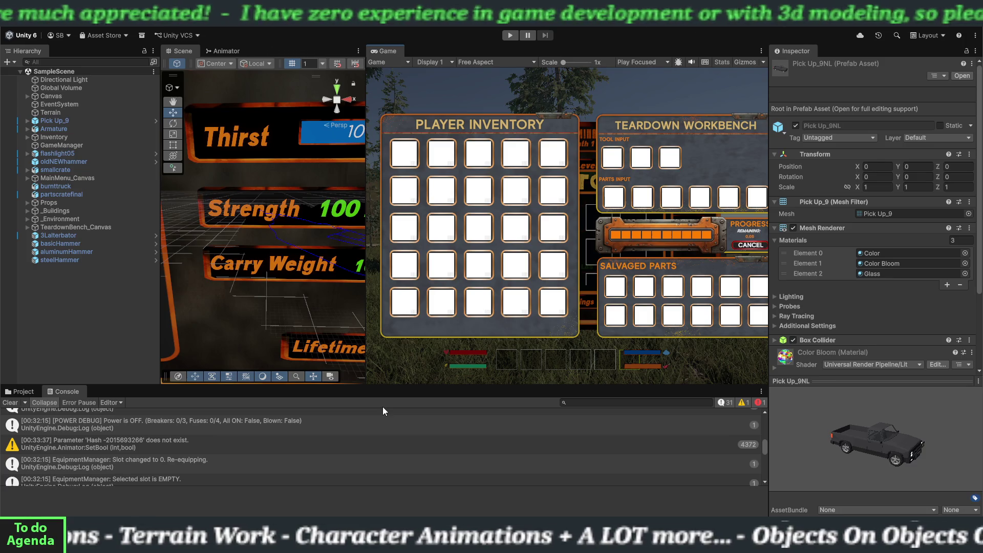
# - Clear the Console log and start the survival game in Play mode
pyautogui.click(10, 402)
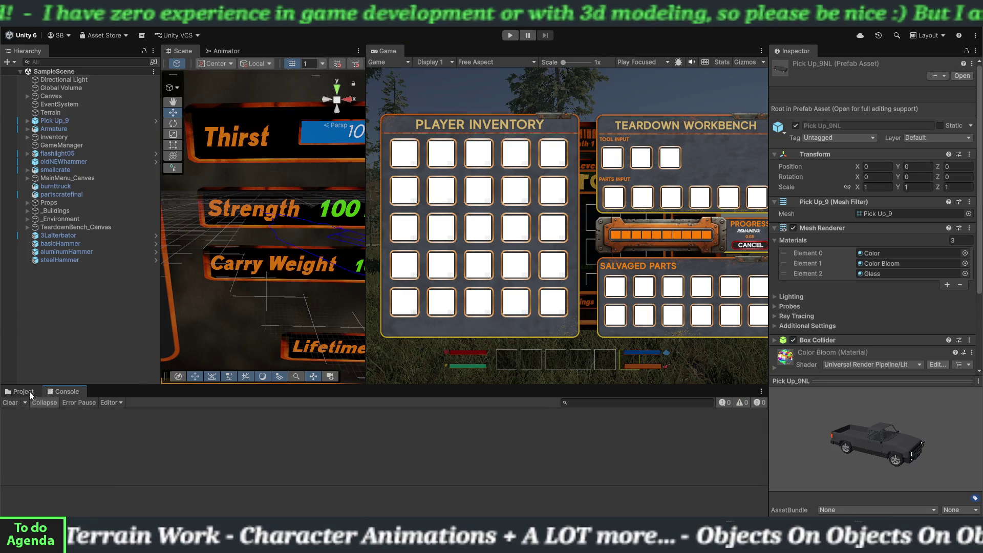
pyautogui.click(510, 35)
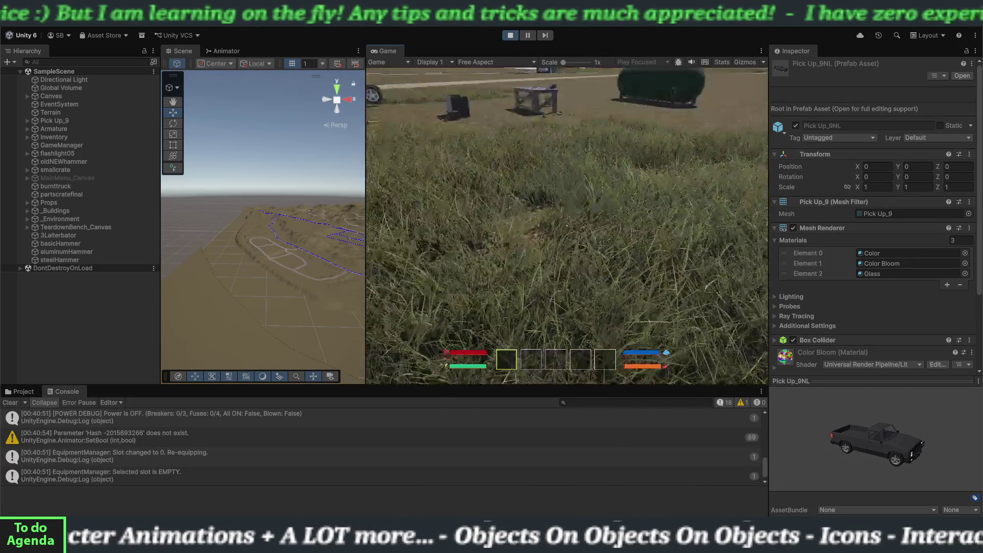
# - Walk the player to grab the alternator and the Basic Hammer, then approach the teardown bench
pyautogui.press('w')
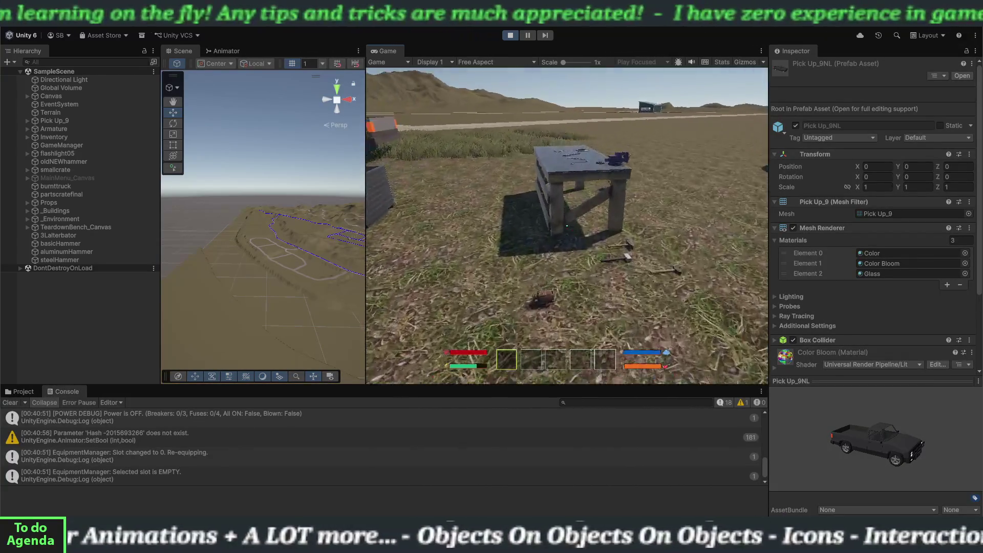
pyautogui.press('e')
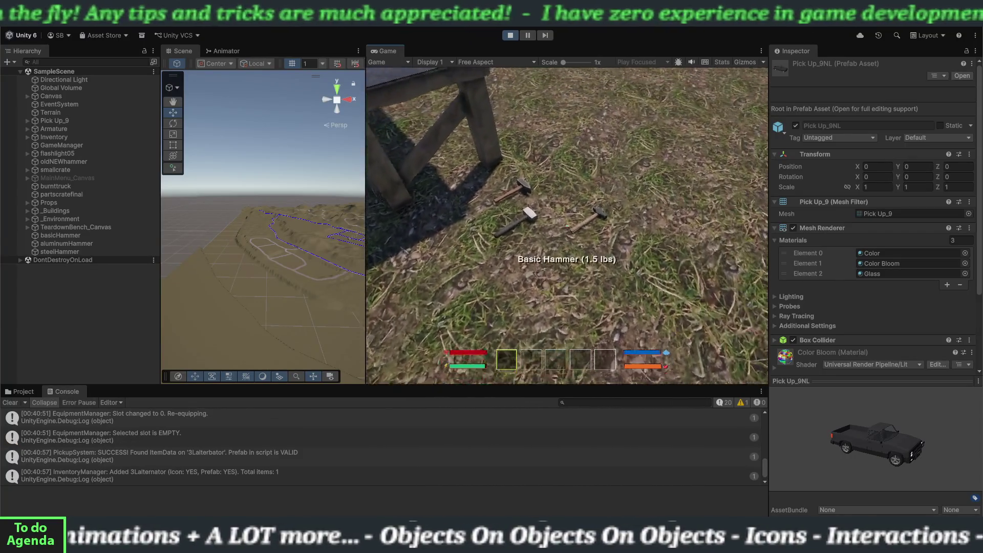
pyautogui.press('e')
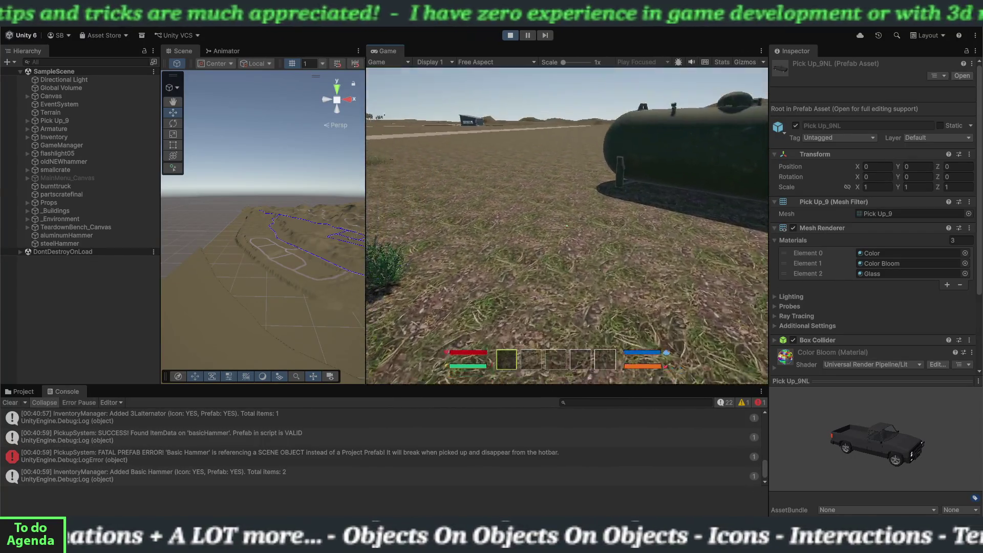
pyautogui.press('w')
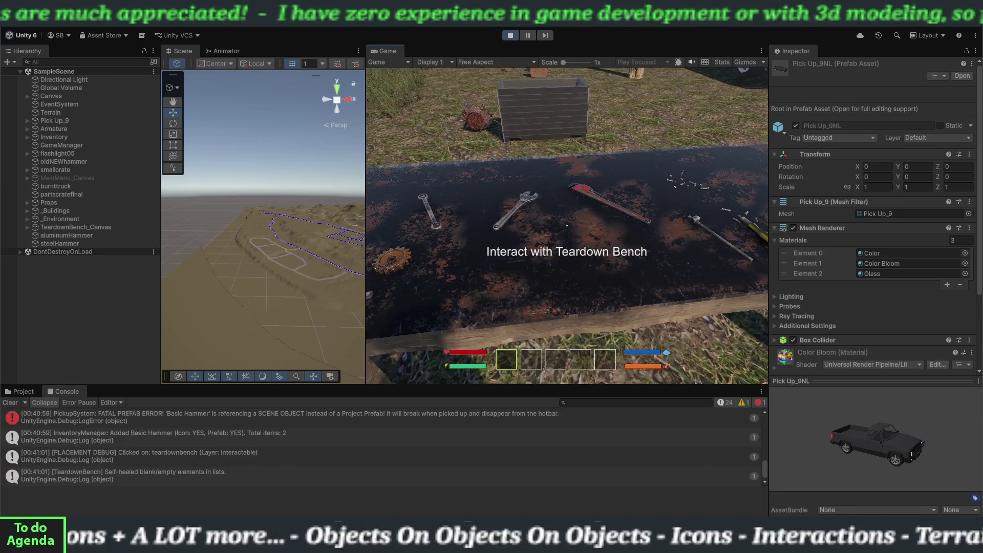
# - At the teardown workbench, load the Basic Hammer as Tool Input and the alternator as Parts Input, widening the game view
pyautogui.press('e')
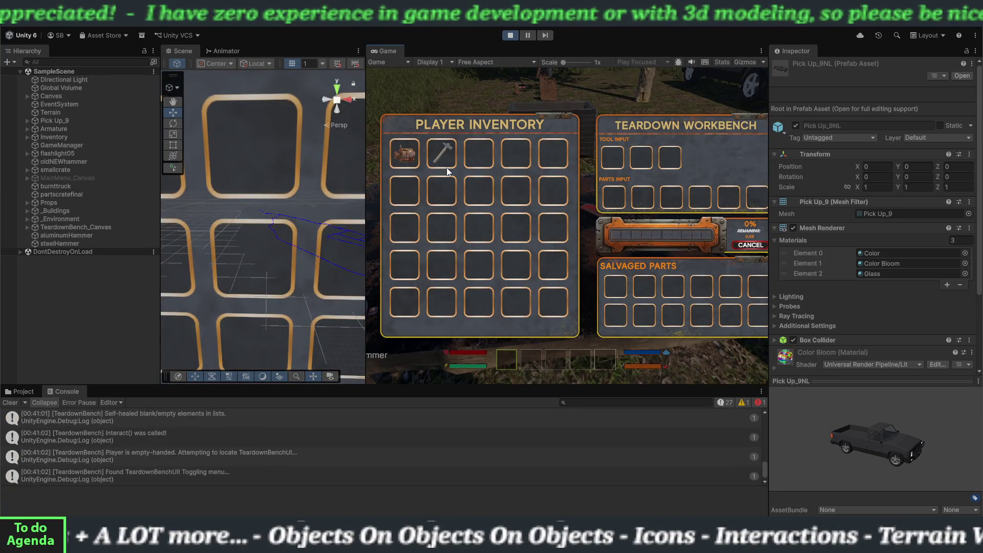
pyautogui.click(442, 159)
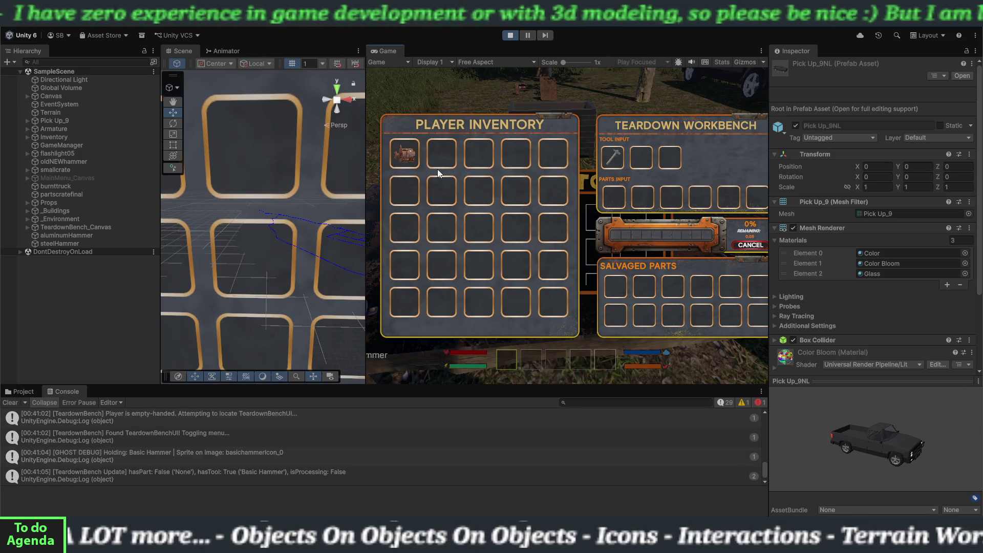
pyautogui.moveTo(366, 205); pyautogui.dragTo(283, 215)
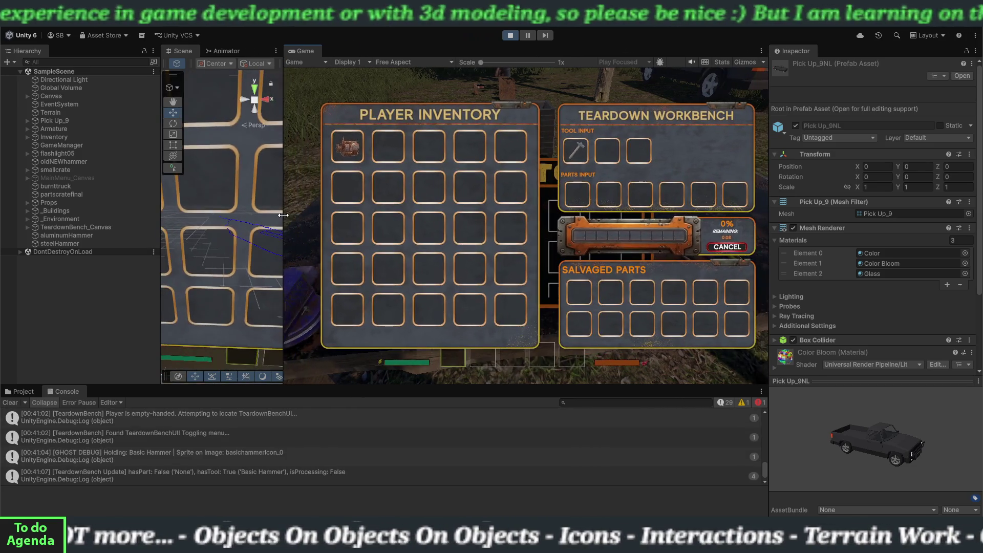
pyautogui.click(346, 153)
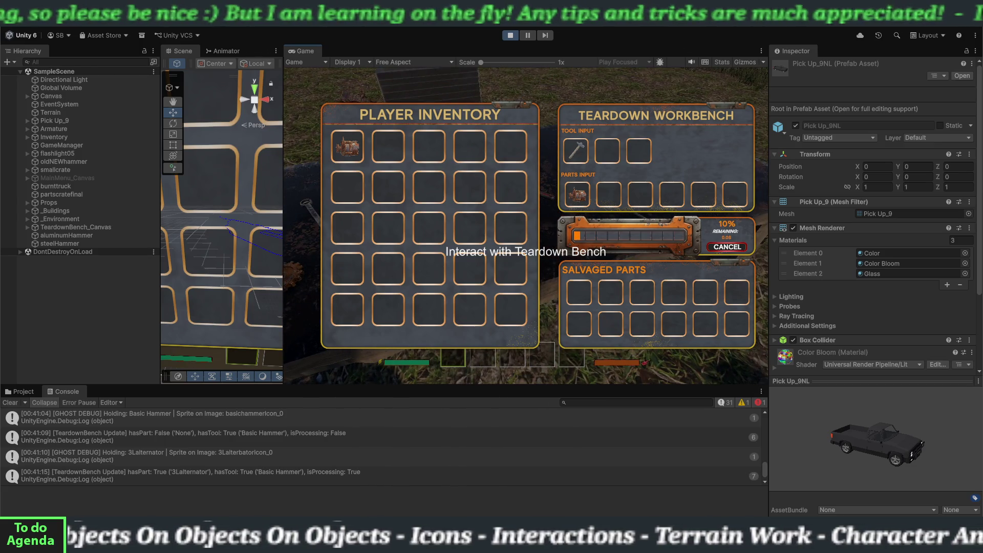
# - Cancel the running alternator teardown and pick the ejected alternator back up
pyautogui.press('e')
pyautogui.press('e')
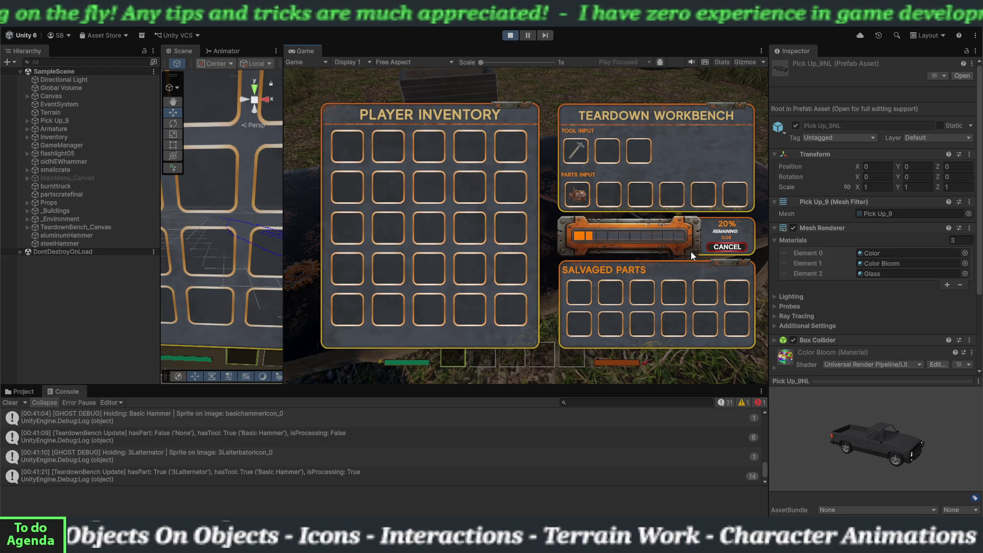
pyautogui.click(716, 249)
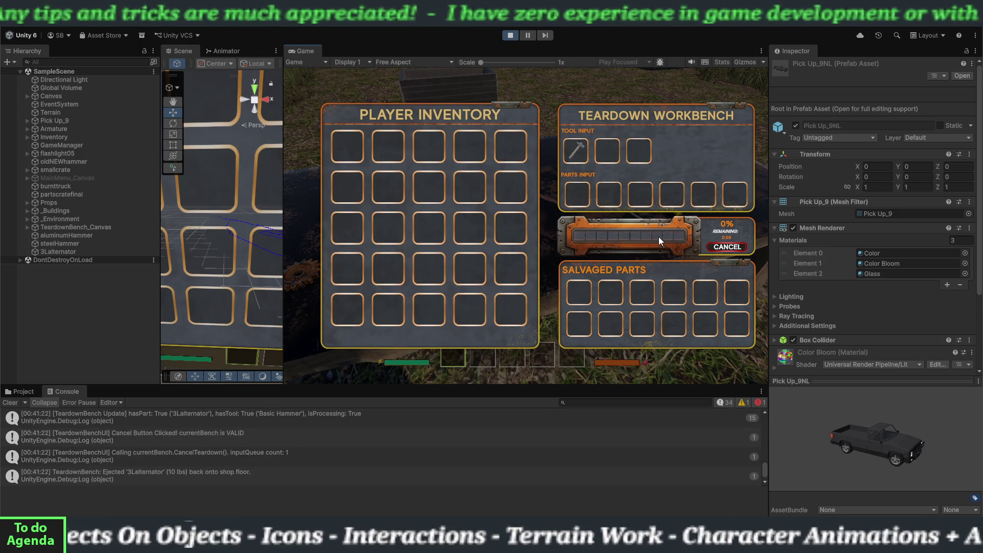
pyautogui.press('e')
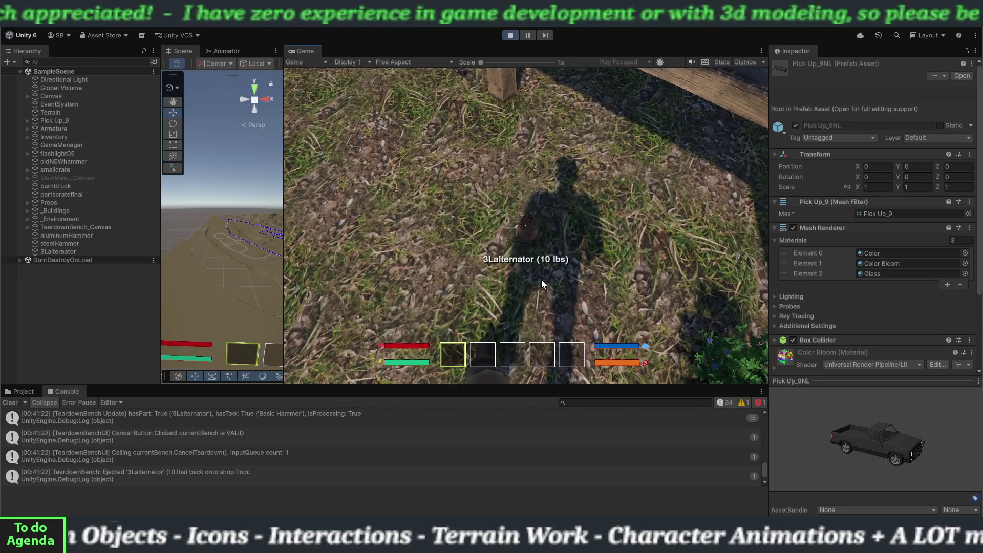
pyautogui.press('e')
pyautogui.press('e')
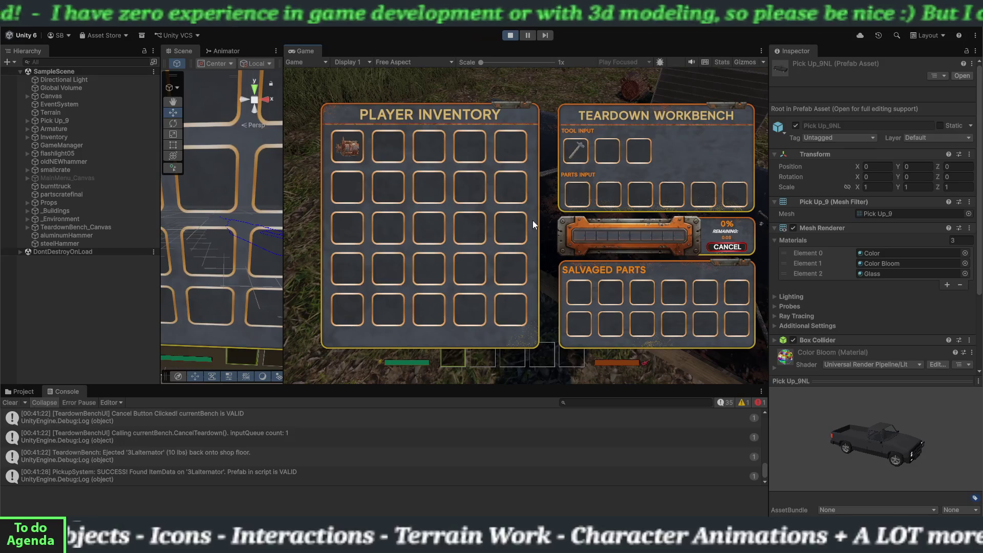
# - Reload the alternator into Parts Input and let the teardown reach 100%, producing a rusted alternator core
pyautogui.click(342, 145)
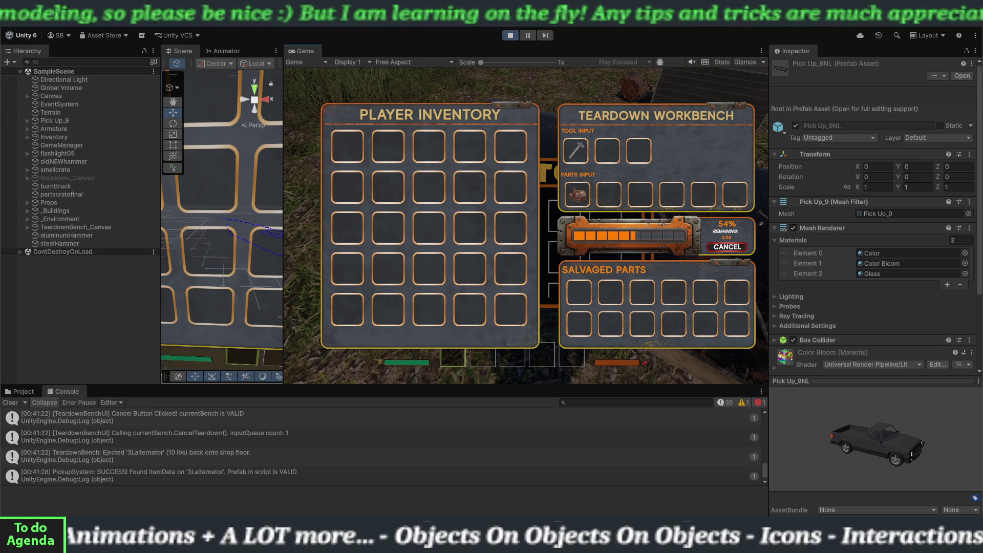
pyautogui.scroll(2, 107, 471)
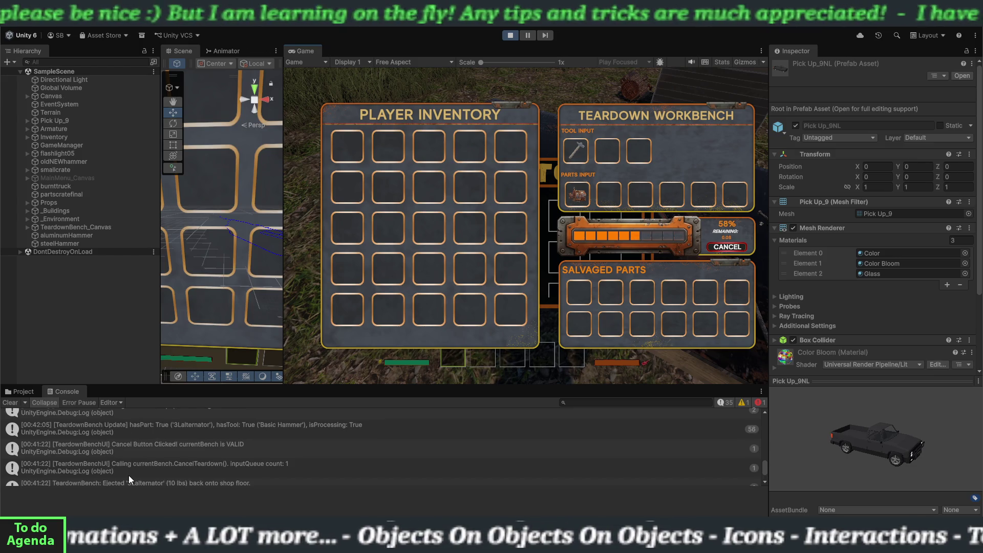
pyautogui.scroll(2, 139, 469)
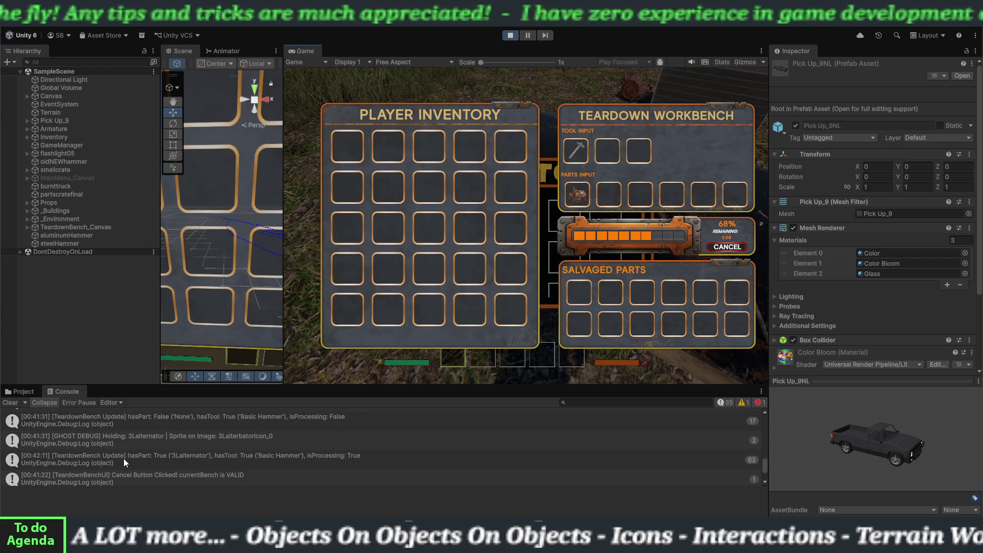
pyautogui.scroll(5, 124, 458)
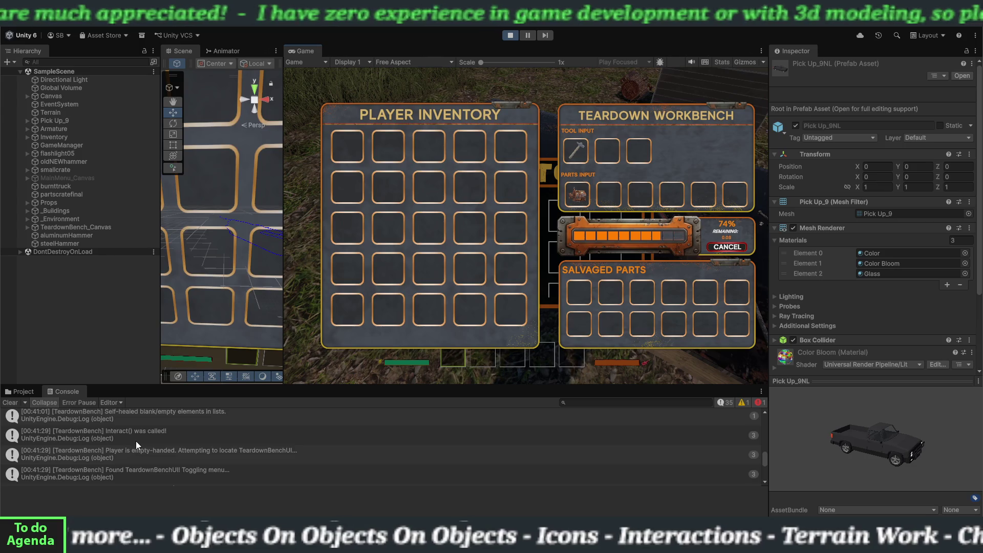
pyautogui.scroll(2, 137, 440)
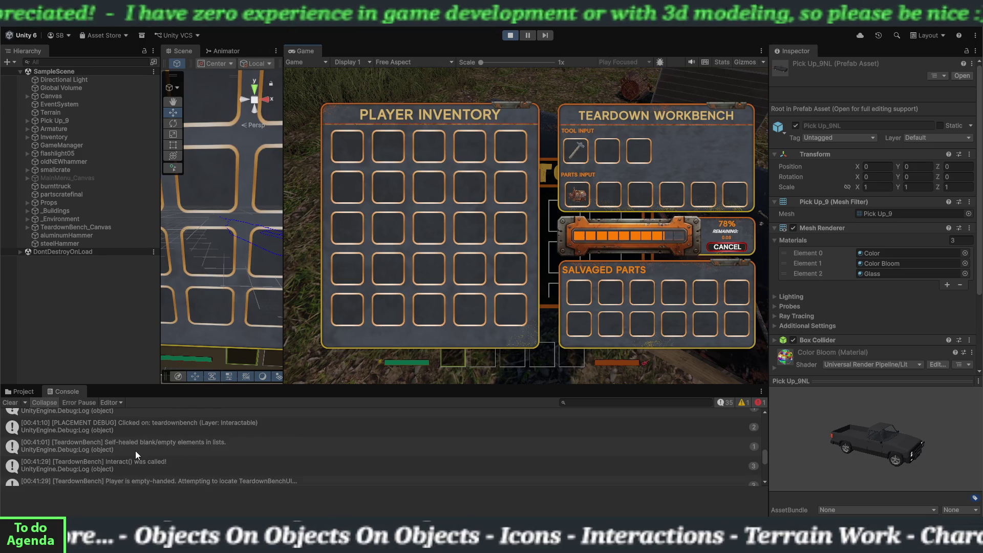
pyautogui.scroll(2, 135, 450)
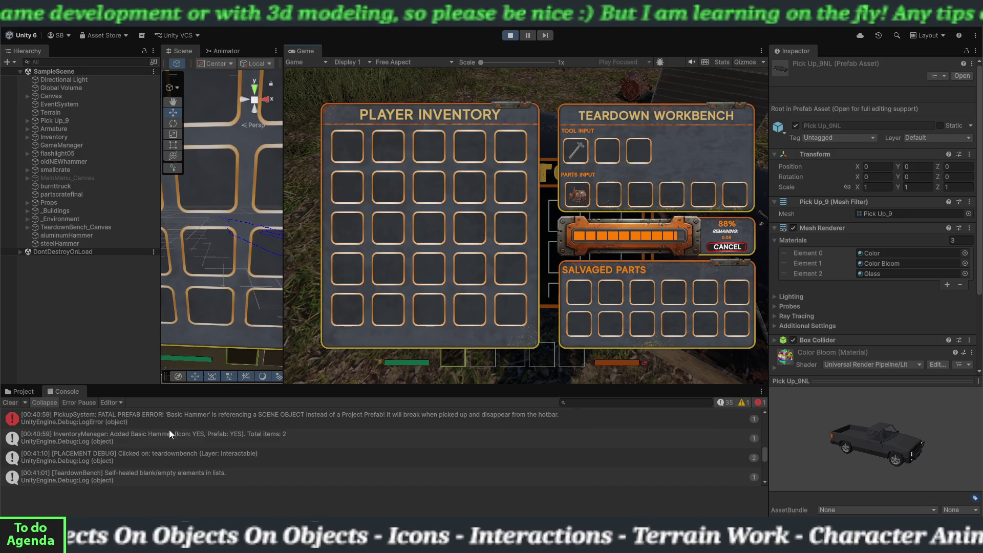
pyautogui.scroll(-3, 130, 429)
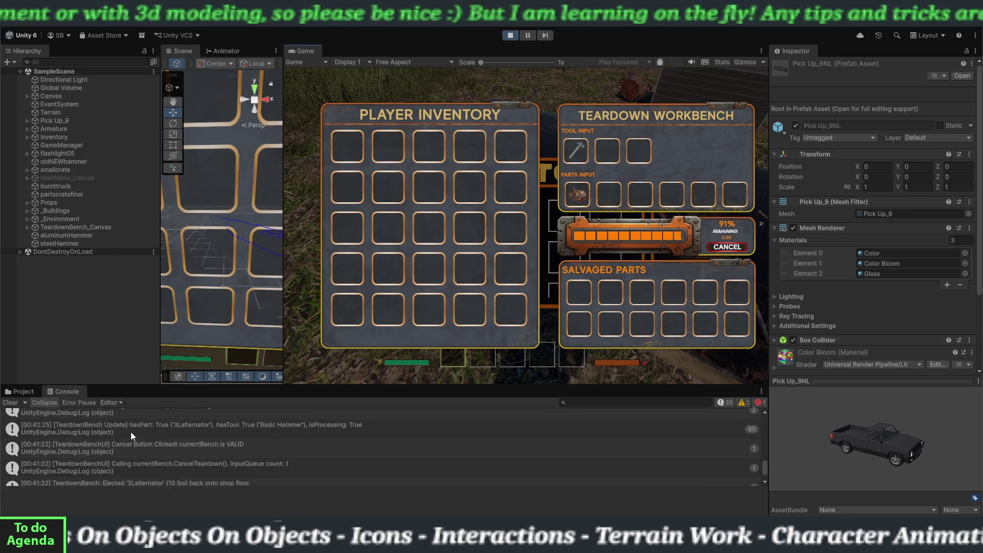
pyautogui.scroll(-1, 131, 432)
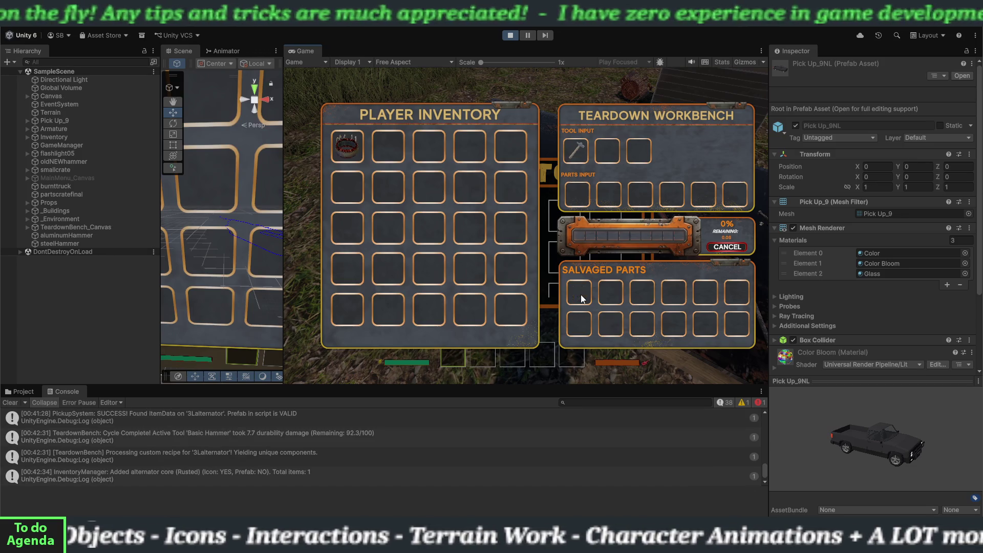
# - Close the workbench, check the alternator core in the inventory slot, and exit Play mode
pyautogui.press('Escape')
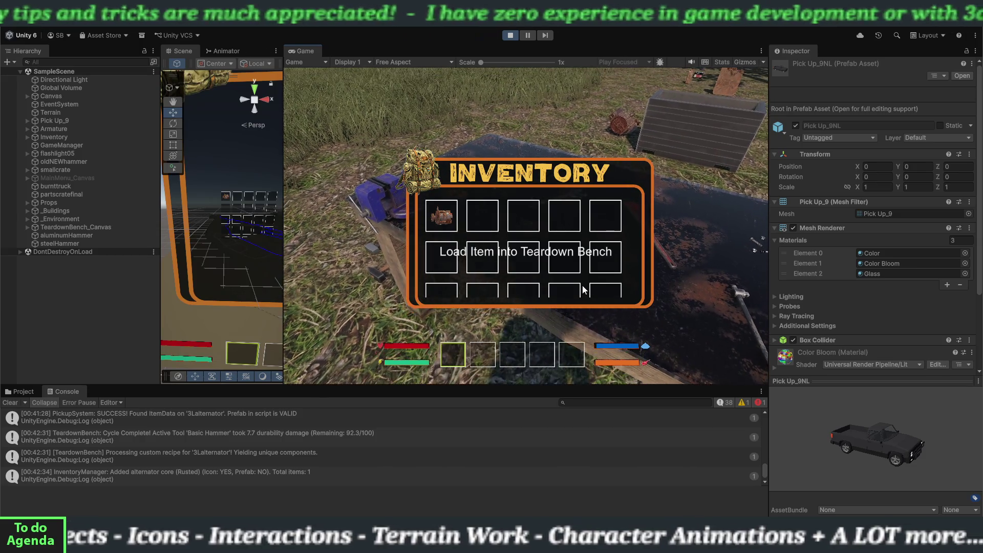
pyautogui.click(581, 288)
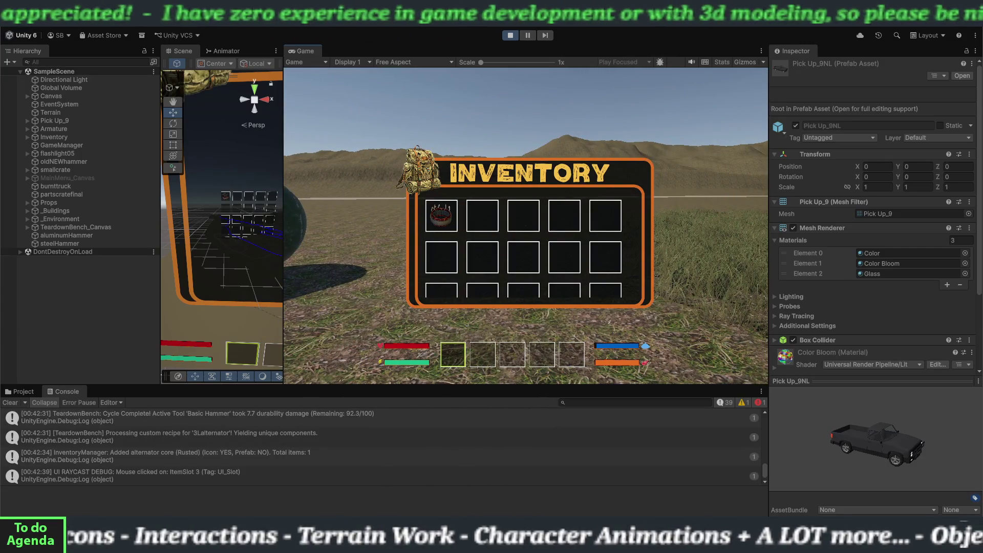
pyautogui.moveTo(439, 221)
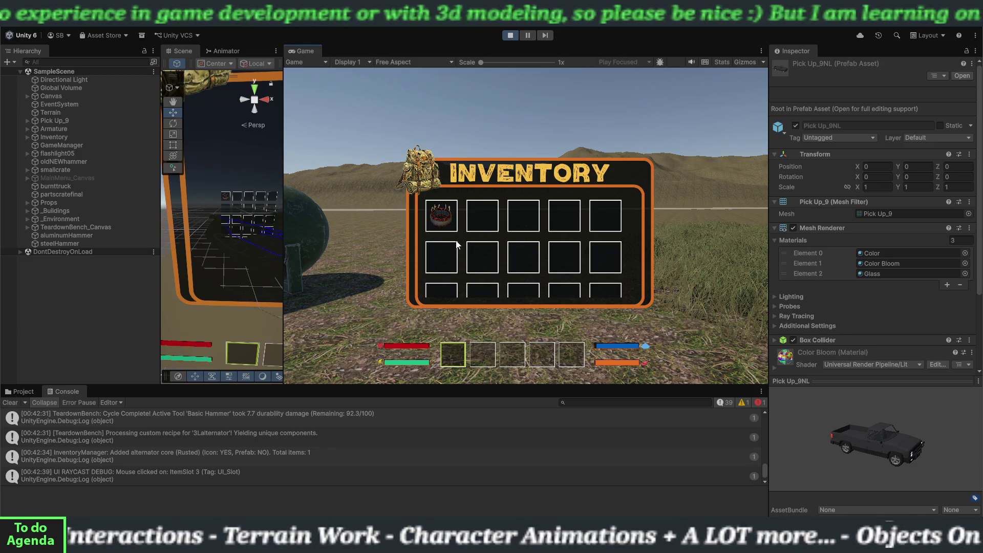
pyautogui.click(509, 36)
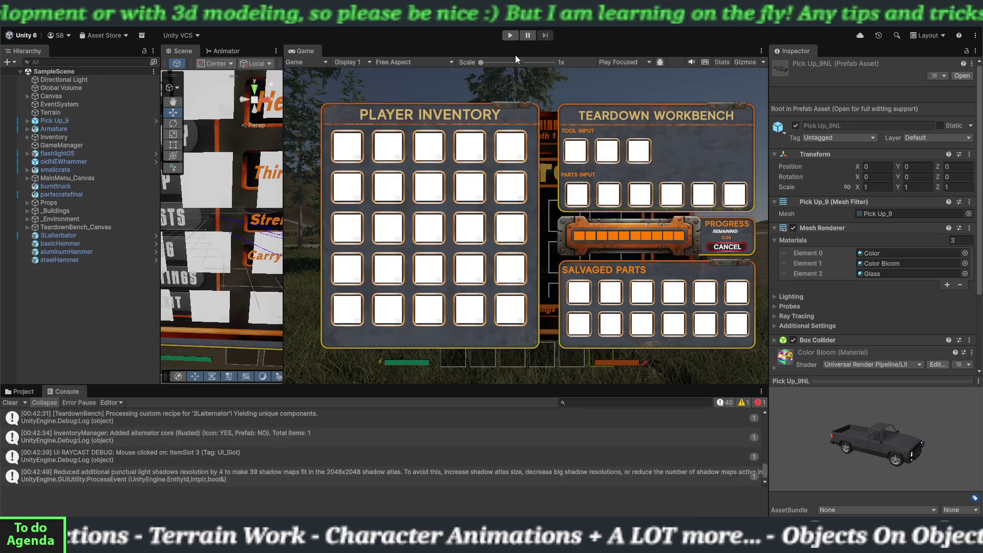